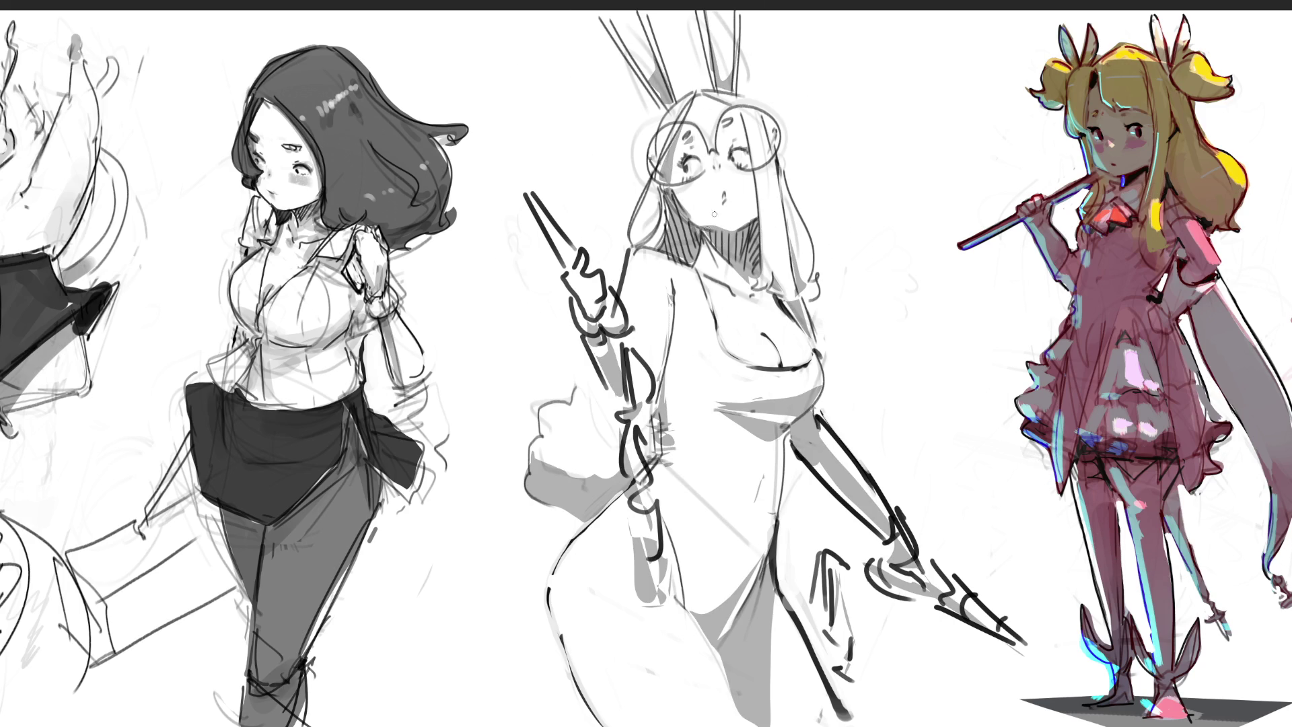
Hatch the bunny girl's neck with dark lines, discarding a trial cheek blush.
left_click_drag(711, 238, 699, 270)
mouse_move(689, 206)
left_mouse_down()
mouse_move(723, 218)
mouse_move(733, 202)
left_mouse_up()
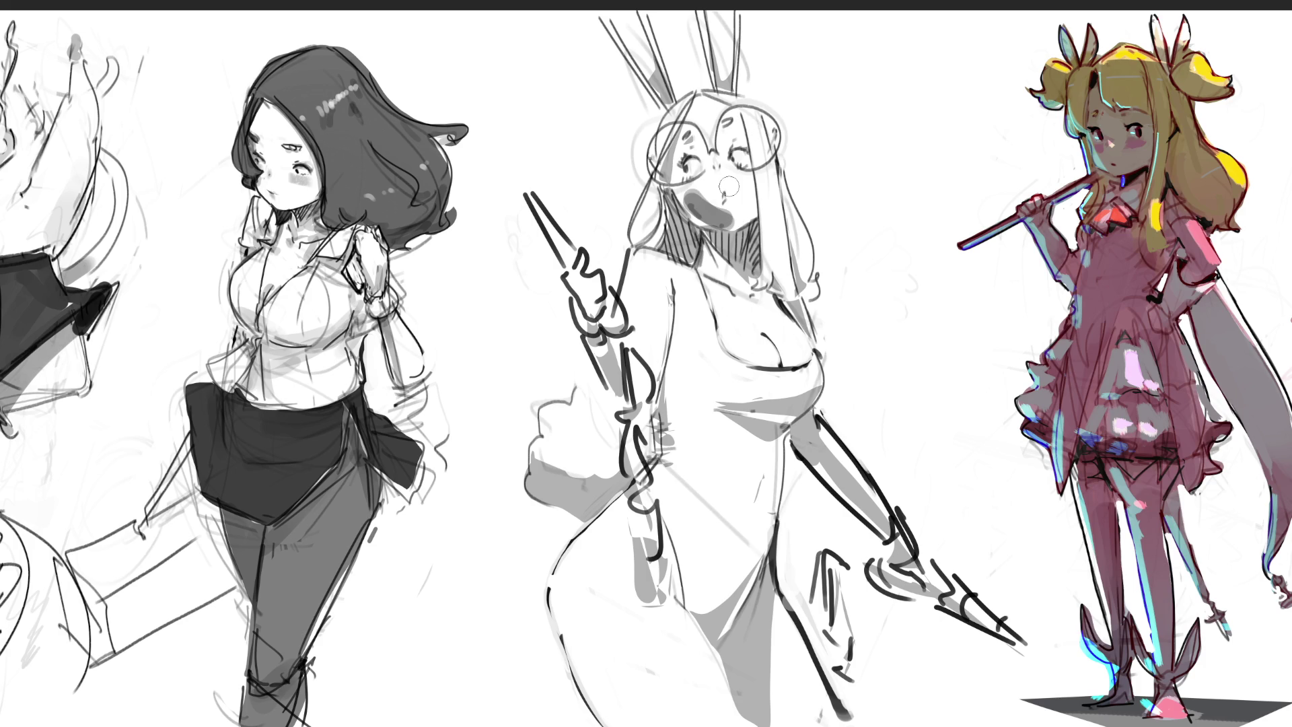
key("ctrl+z")
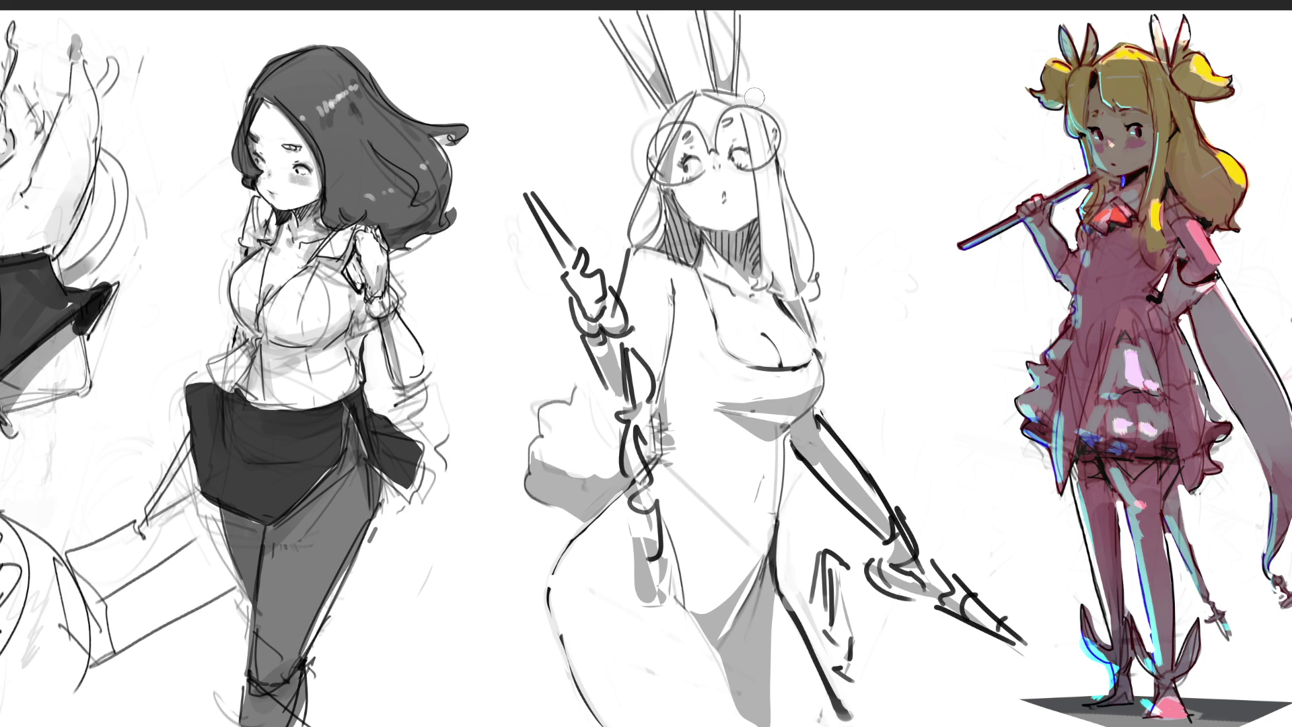
Refine short strokes near her glasses and right eye, then add more neck hatching.
left_click_drag(740, 112, 752, 216)
key("ctrl+z")
left_click_drag(738, 114, 754, 147)
left_click_drag(742, 170, 752, 173)
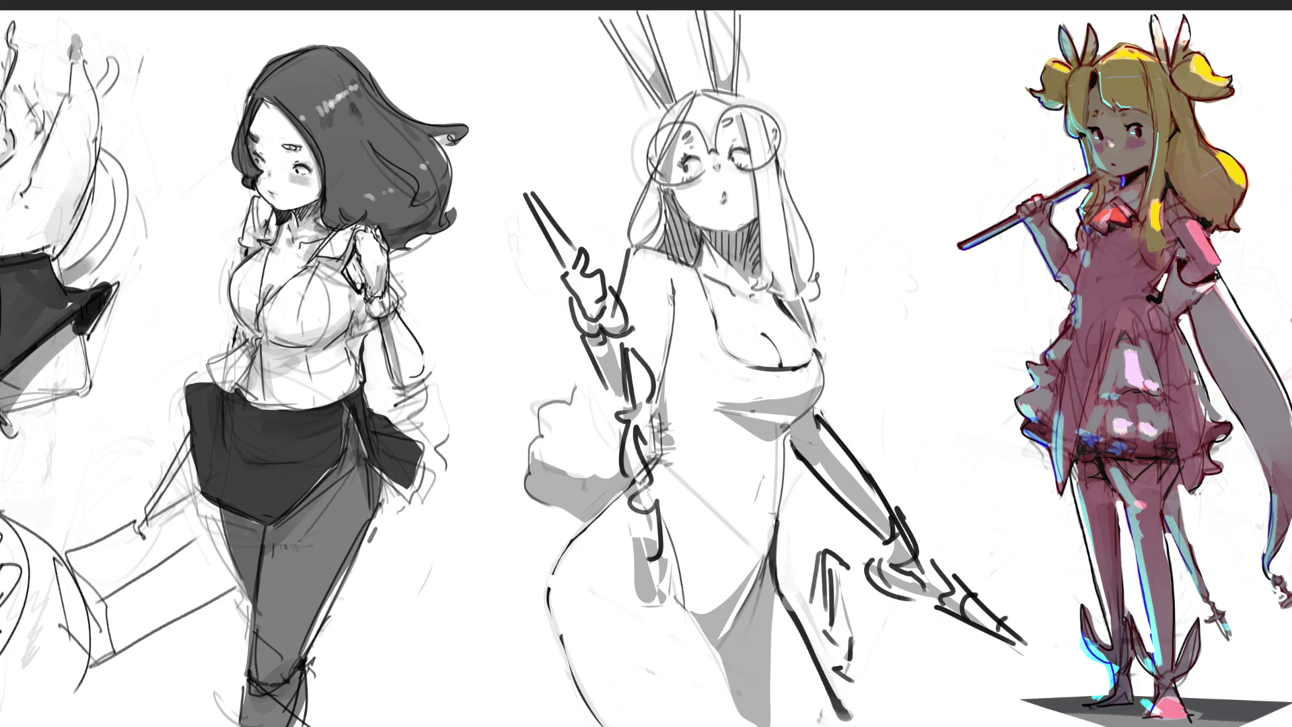
left_click_drag(711, 229, 710, 253)
Draw the bunny girl's arm edge line, then fill her leotard grey with a larger brush.
mouse_move(673, 256)
left_mouse_down()
mouse_move(654, 498)
mouse_move(688, 609)
mouse_move(706, 636)
mouse_move(729, 633)
mouse_move(773, 535)
mouse_move(825, 356)
mouse_move(797, 372)
mouse_move(723, 347)
mouse_move(698, 268)
mouse_move(673, 323)
left_mouse_up()
key("bracketright")
key("bracketright")
key("bracketright")
mouse_move(715, 285)
left_mouse_down()
mouse_move(740, 350)
mouse_move(826, 220)
mouse_move(806, 214)
left_mouse_up()
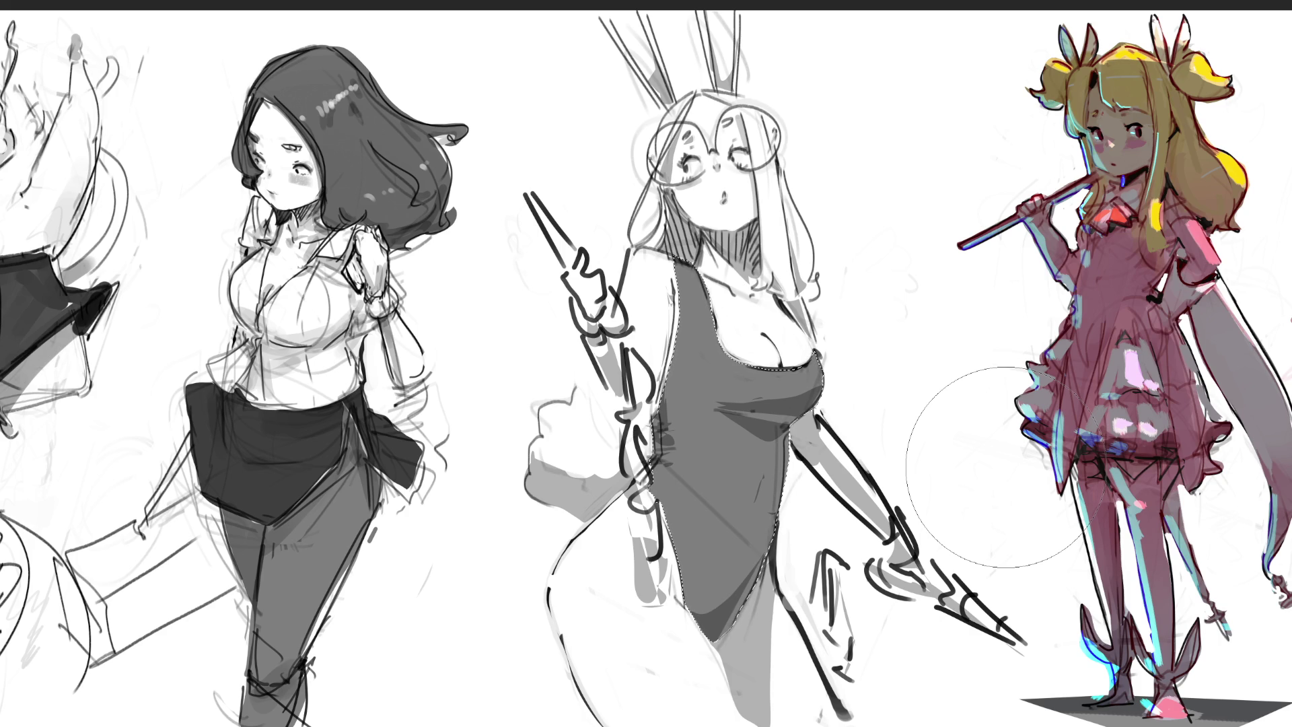
Shade the inner edge of the left bunny ear grey using a slightly smaller brush.
key("bracketleft")
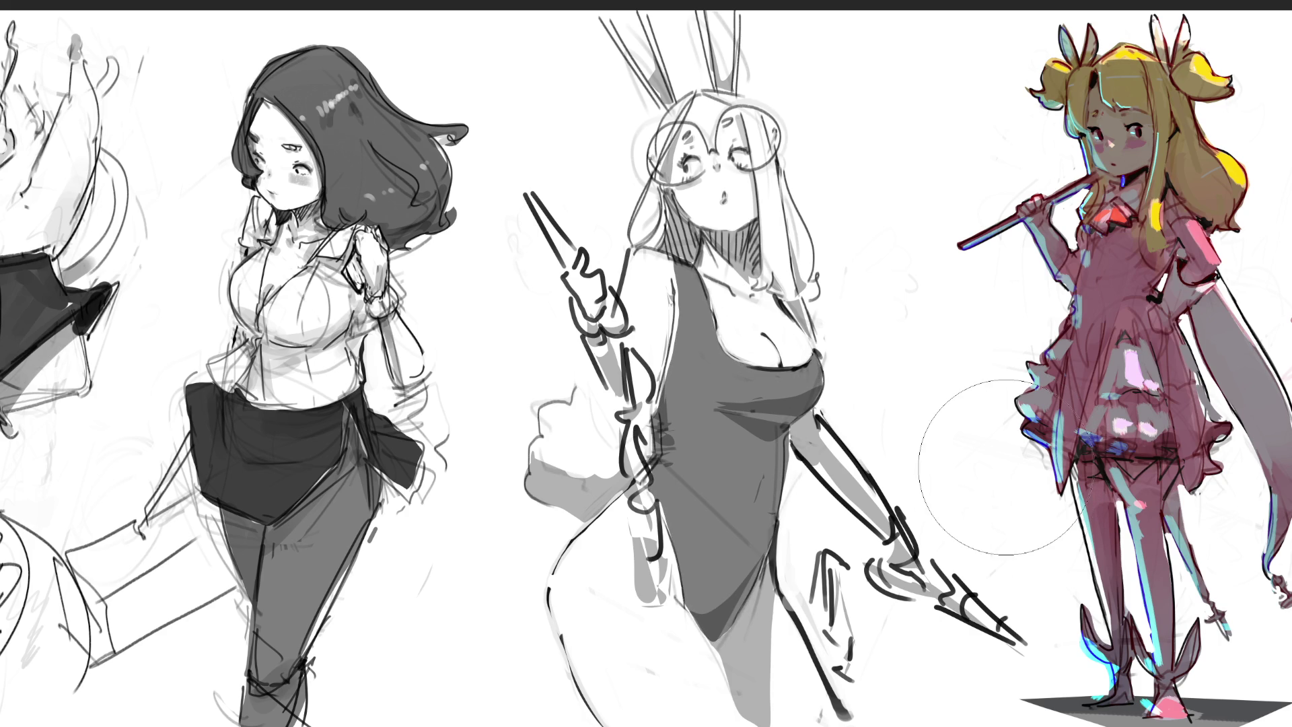
left_click_drag(599, 12, 665, 111)
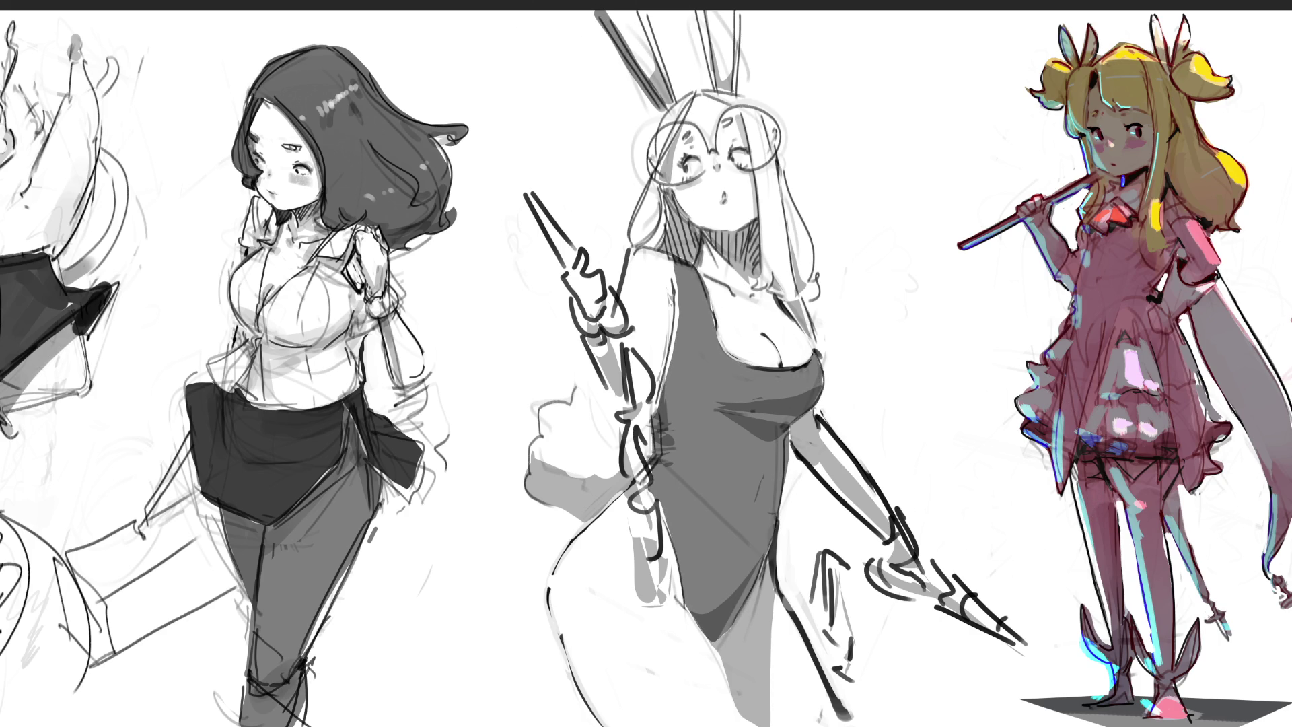
key("ctrl+z")
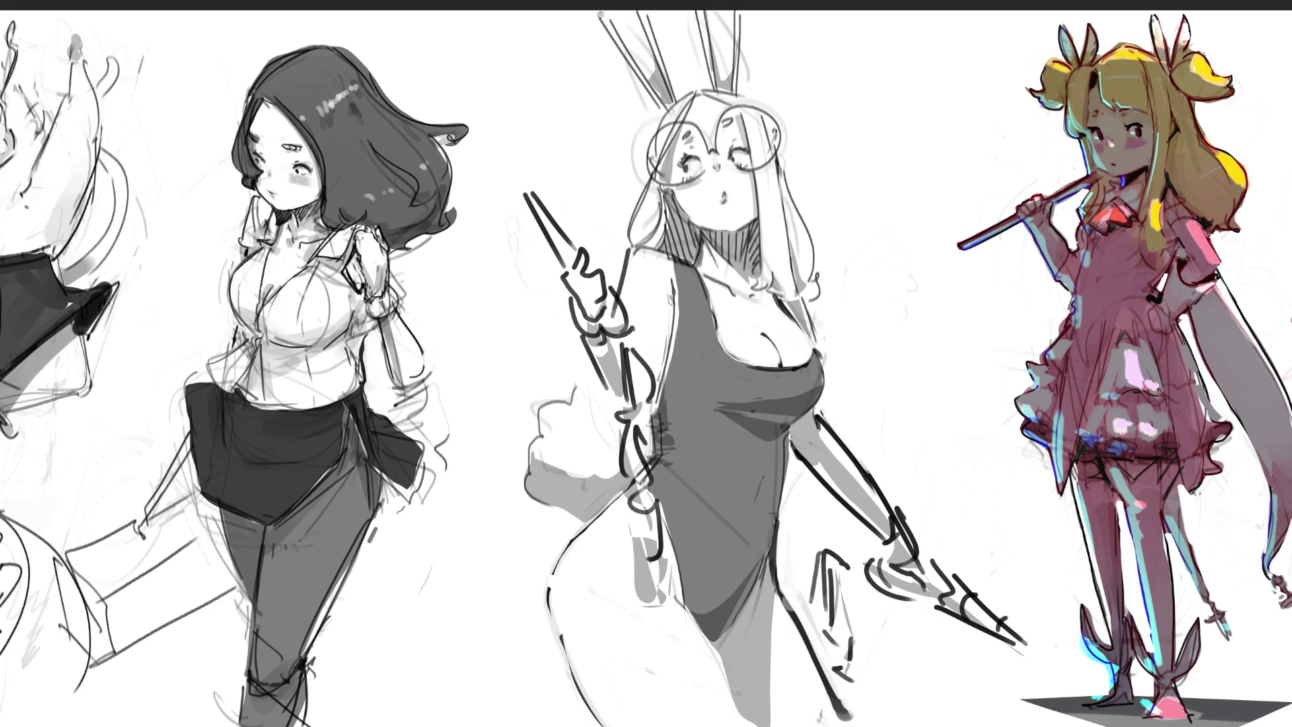
key("ctrl+shift+z")
key("ctrl+z")
key("ctrl+shift+z")
left_click_drag(644, 15, 675, 94)
Shade the right bunny ear grey along its outer edge.
left_click_drag(700, 8, 719, 102)
left_click_drag(738, 11, 737, 91)
key("ctrl+z")
key("ctrl+z")
key("ctrl+shift+z")
left_click_drag(738, 10, 737, 95)
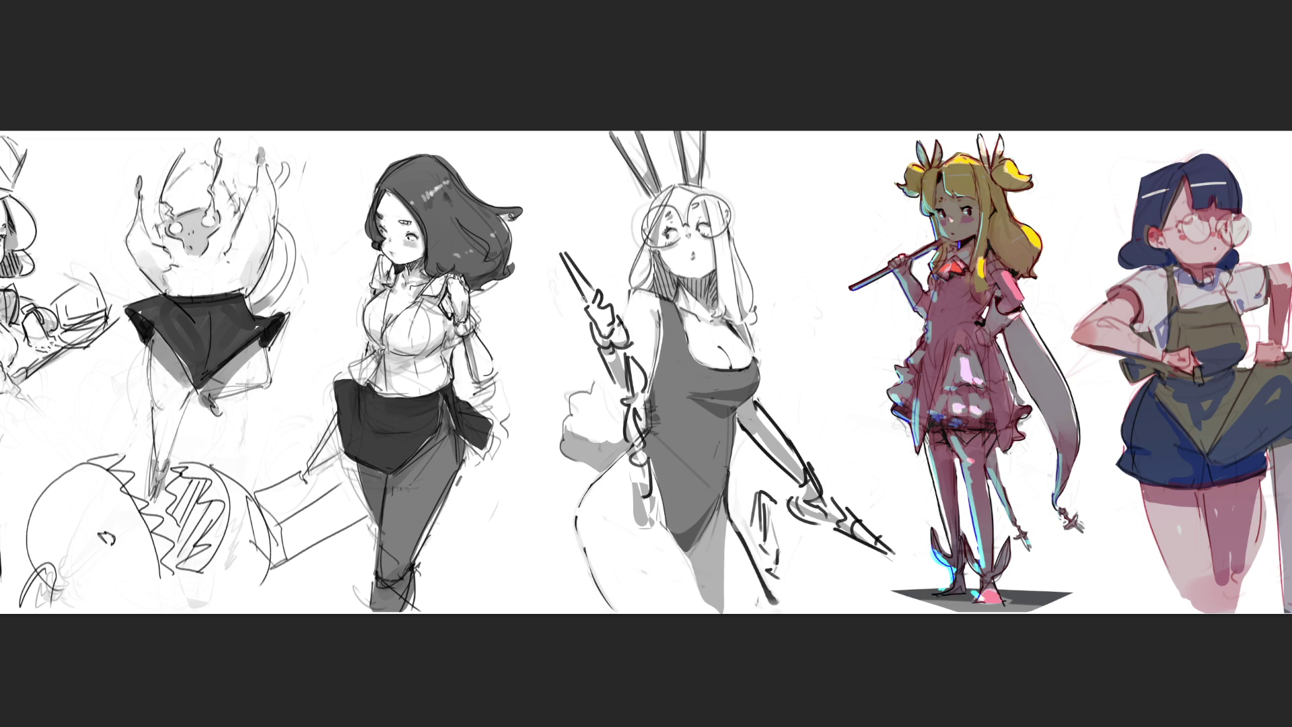
Lengthen both staff tips, shade the right glasses lens grey, and add a small neck pendant.
left_click_drag(544, 217, 562, 254)
left_click_drag(544, 226, 561, 252)
left_click_drag(887, 554, 928, 568)
key("ctrl+z")
key("ctrl+z")
mouse_move(717, 202)
left_mouse_down()
mouse_move(700, 232)
mouse_move(653, 229)
mouse_move(672, 219)
left_mouse_up()
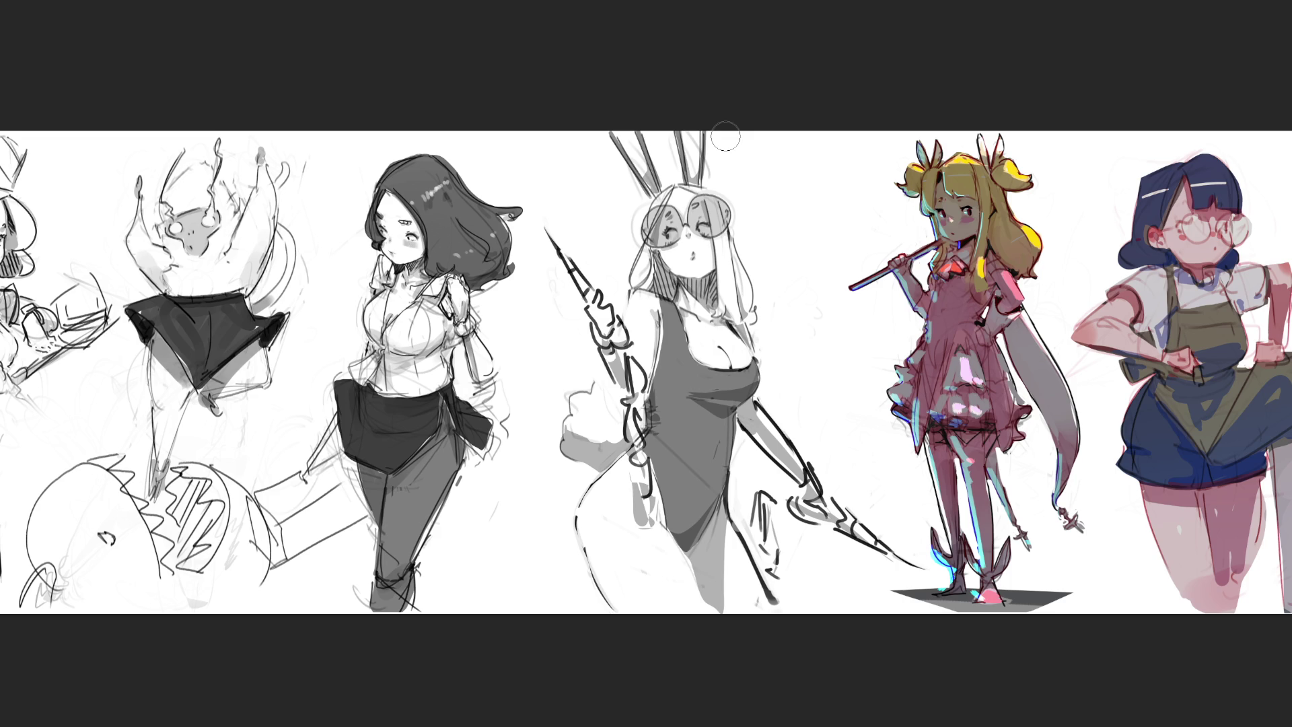
left_click_drag(708, 312, 705, 317)
type("Sitting for long periods of time causes the hip flexors to tighten and shorten")
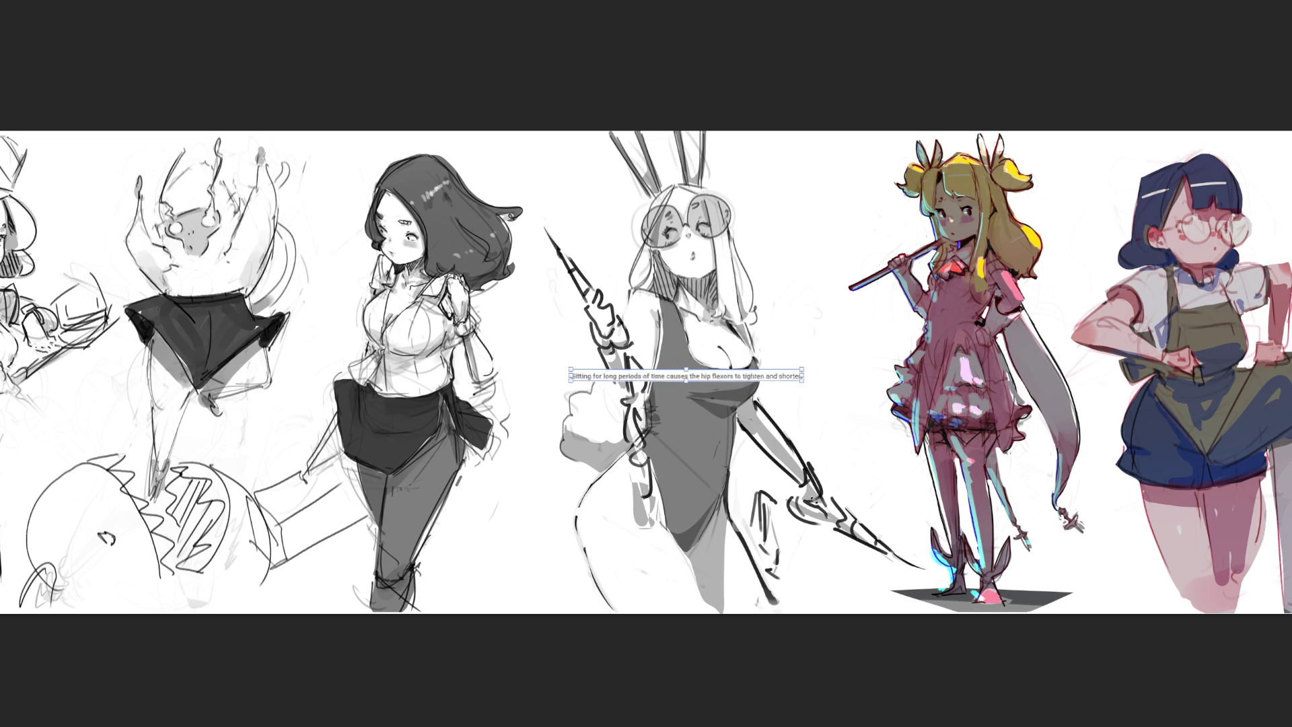
Widen the hip-flexor caption box, move it to the sketch's lower left, and preview playback.
left_click_drag(1016, 583, 1243, 620)
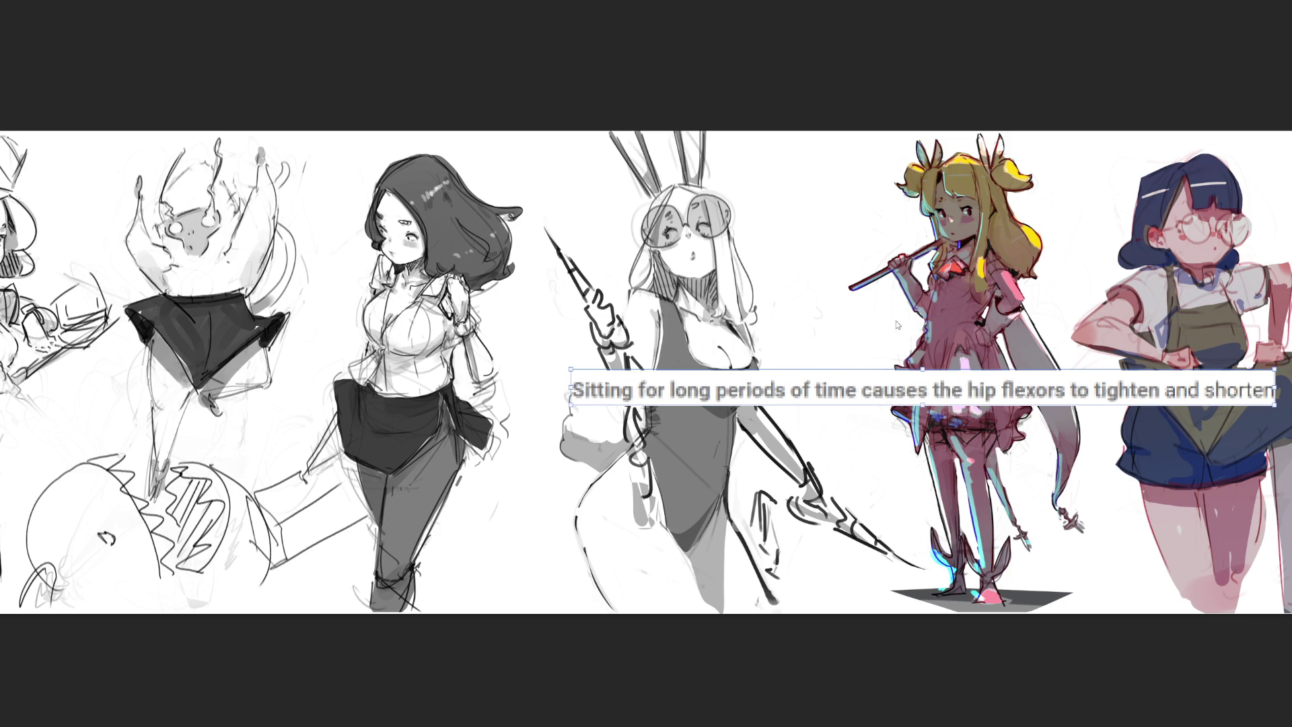
mouse_move(915, 401)
left_mouse_down()
mouse_move(412, 338)
mouse_move(405, 302)
mouse_move(328, 182)
mouse_move(342, 174)
mouse_move(462, 173)
mouse_move(482, 497)
mouse_move(422, 548)
mouse_move(410, 595)
left_mouse_up()
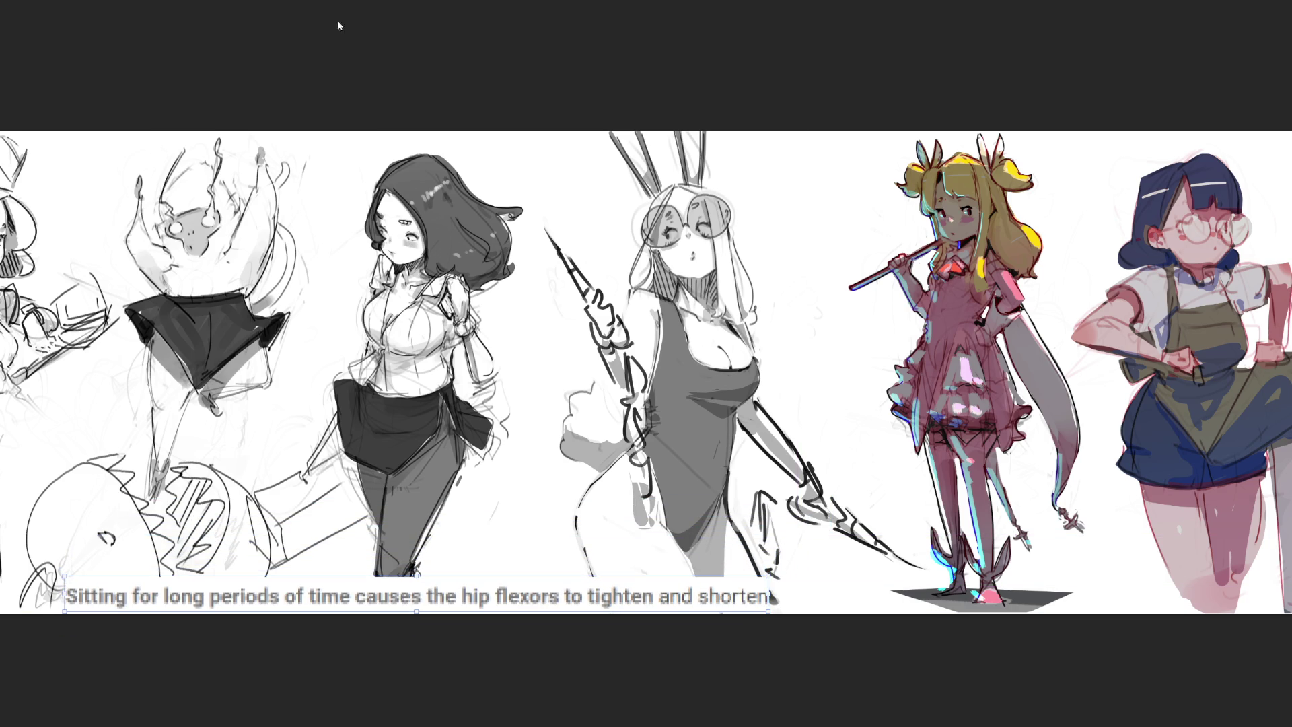
key("space")
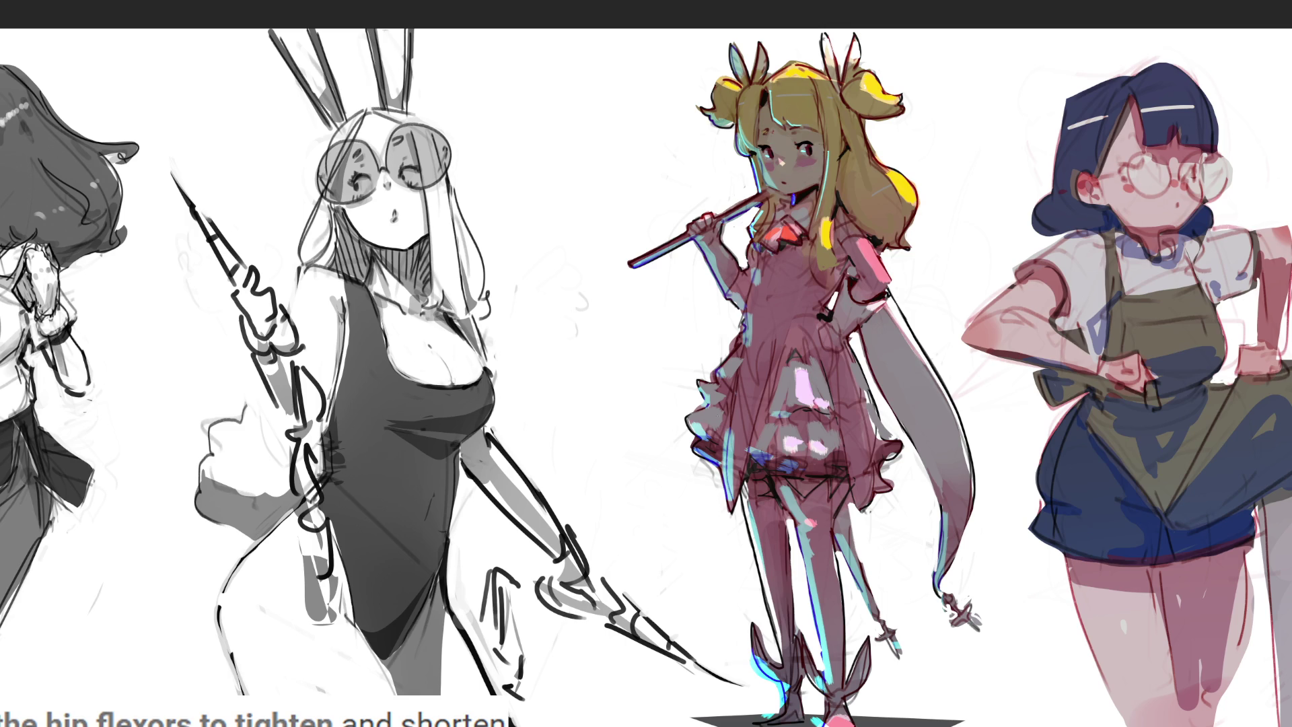
Discard trial blush, face and elbow shading, and redraw the right ear's outer line thinner.
mouse_move(366, 208)
left_mouse_down()
mouse_move(354, 212)
mouse_move(383, 235)
mouse_move(417, 212)
mouse_move(412, 231)
mouse_move(389, 185)
mouse_move(405, 208)
left_mouse_up()
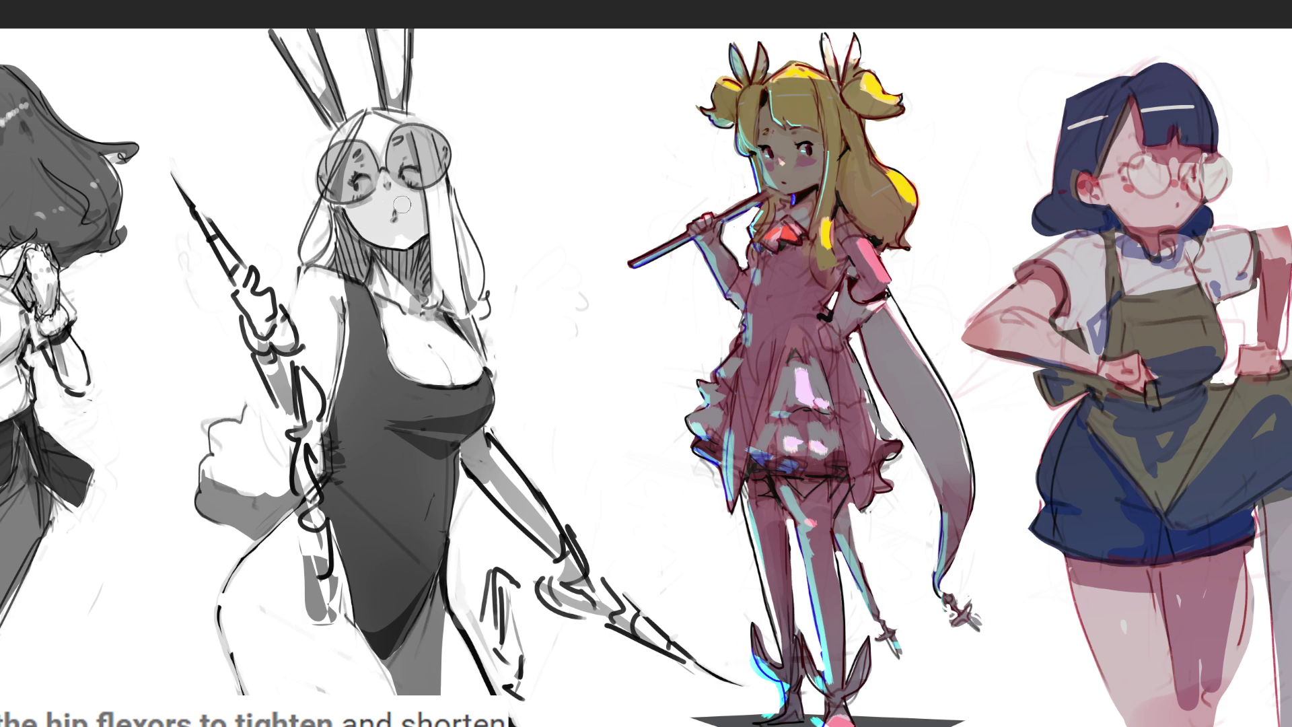
mouse_move(382, 154)
left_mouse_down()
mouse_move(369, 168)
mouse_move(372, 130)
mouse_move(380, 157)
mouse_move(412, 156)
left_mouse_up()
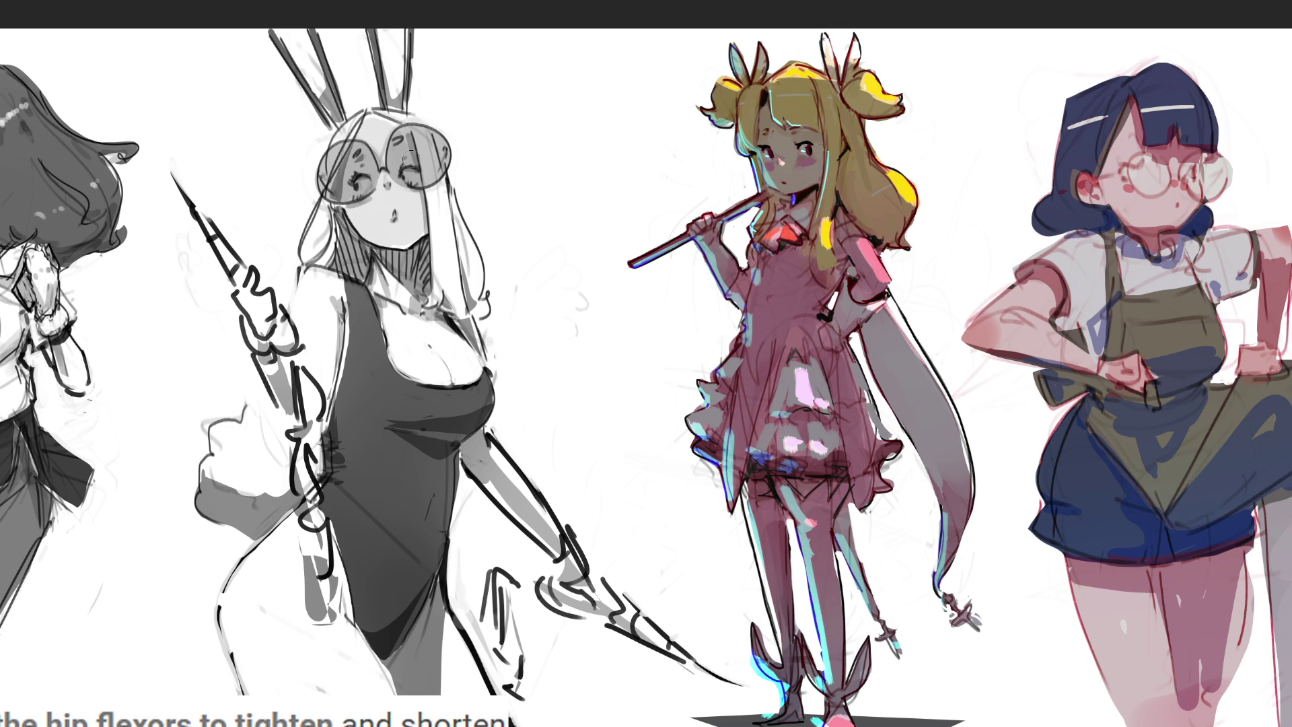
key("ctrl+z")
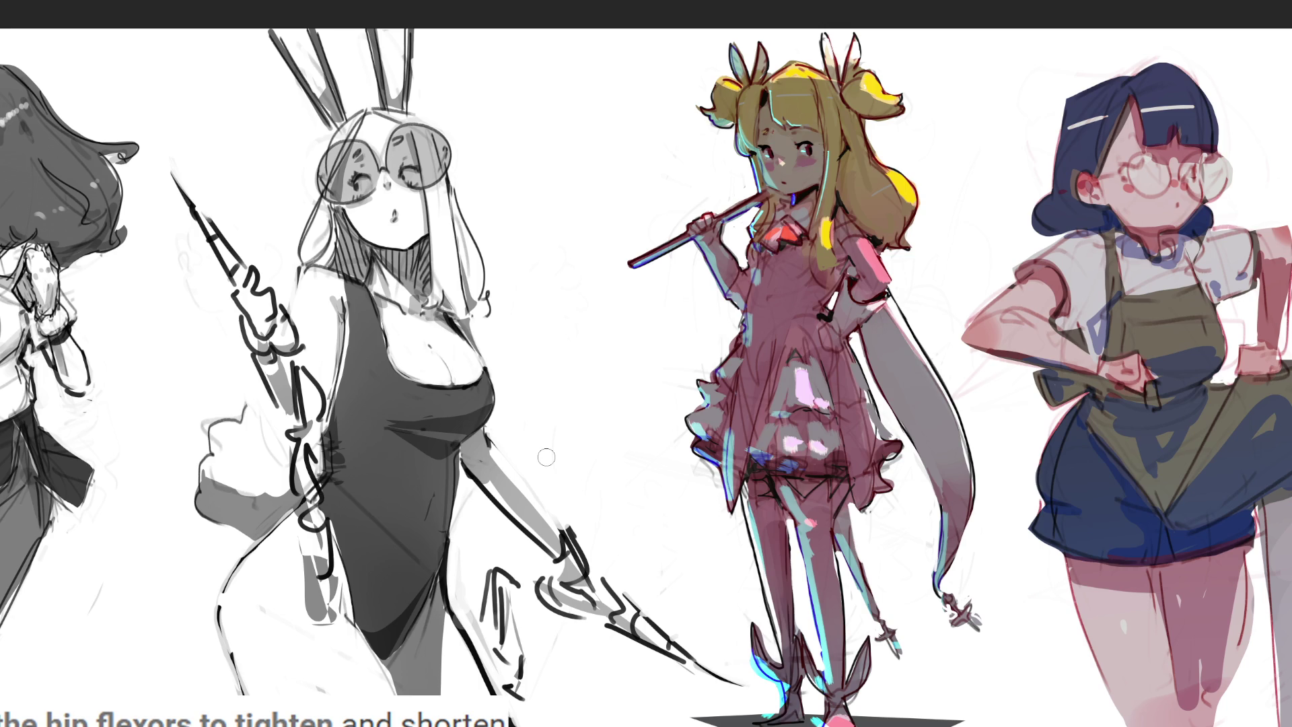
left_click_drag(500, 421, 500, 456)
key("ctrl+z")
left_click_drag(412, 104, 411, 30)
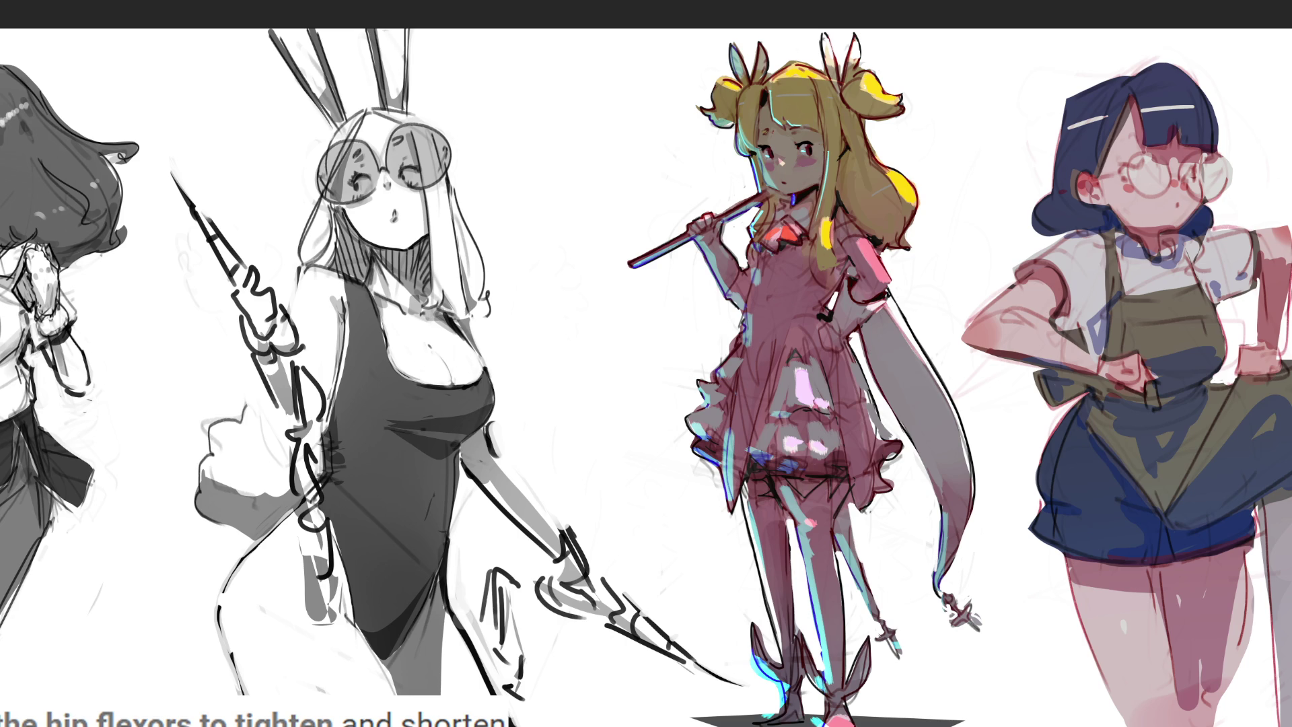
key("bracketright")
Sketch a raised hand with fingers and wrist in the gap between the figures.
mouse_move(544, 117)
left_mouse_down()
mouse_move(550, 135)
mouse_move(564, 102)
mouse_move(584, 133)
mouse_move(552, 144)
mouse_move(591, 155)
mouse_move(532, 149)
mouse_move(518, 162)
mouse_move(568, 160)
left_mouse_up()
left_click_drag(552, 96, 578, 118)
mouse_move(522, 38)
left_mouse_down()
mouse_move(549, 86)
mouse_move(525, 57)
mouse_move(541, 107)
left_mouse_up()
mouse_move(536, 57)
left_mouse_down()
mouse_move(603, 145)
mouse_move(605, 160)
mouse_move(580, 173)
mouse_move(594, 171)
left_mouse_up()
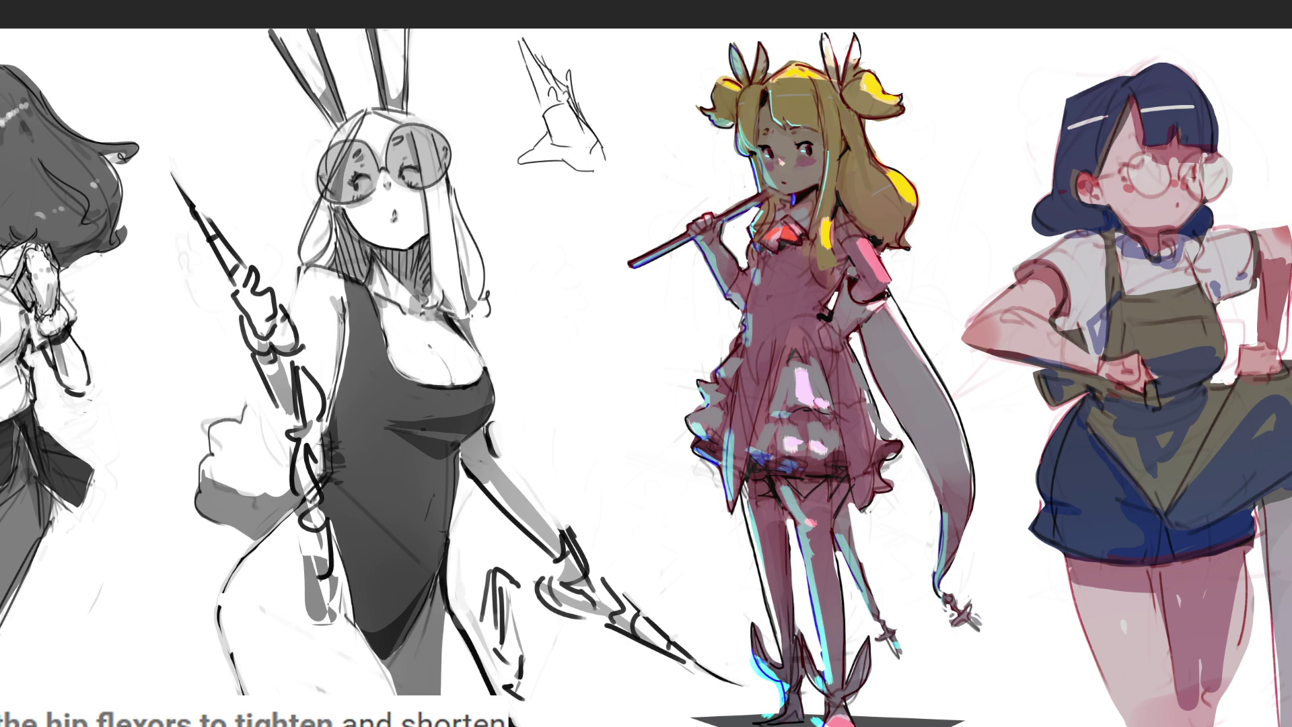
left_click_drag(587, 172, 605, 169)
left_click_drag(600, 164, 609, 193)
Draw a long forearm line and block in the raised arm's contours below the hand.
left_click_drag(599, 142, 614, 197)
key("ctrl+z")
mouse_move(601, 143)
left_mouse_down()
mouse_move(625, 207)
mouse_move(587, 188)
mouse_move(605, 272)
left_mouse_up()
left_click_drag(610, 167, 664, 374)
left_click_drag(605, 275, 626, 422)
left_click_drag(661, 366, 664, 415)
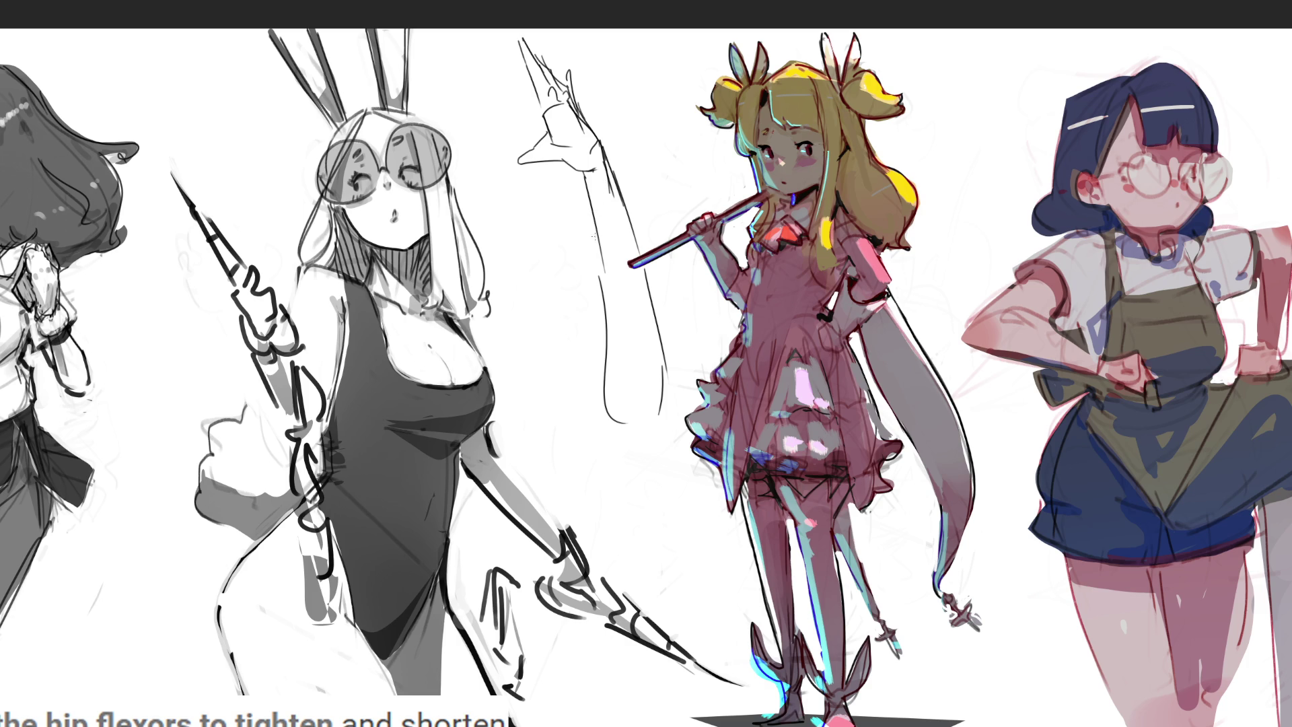
Refine the raised arm with edge and inner detail strokes.
left_click_drag(598, 239, 624, 263)
mouse_move(631, 190)
left_mouse_down()
mouse_move(634, 214)
mouse_move(623, 213)
left_mouse_up()
mouse_move(617, 210)
left_mouse_down()
mouse_move(633, 221)
mouse_move(622, 235)
mouse_move(642, 247)
mouse_move(627, 256)
mouse_move(646, 266)
left_mouse_up()
key("ctrl+z")
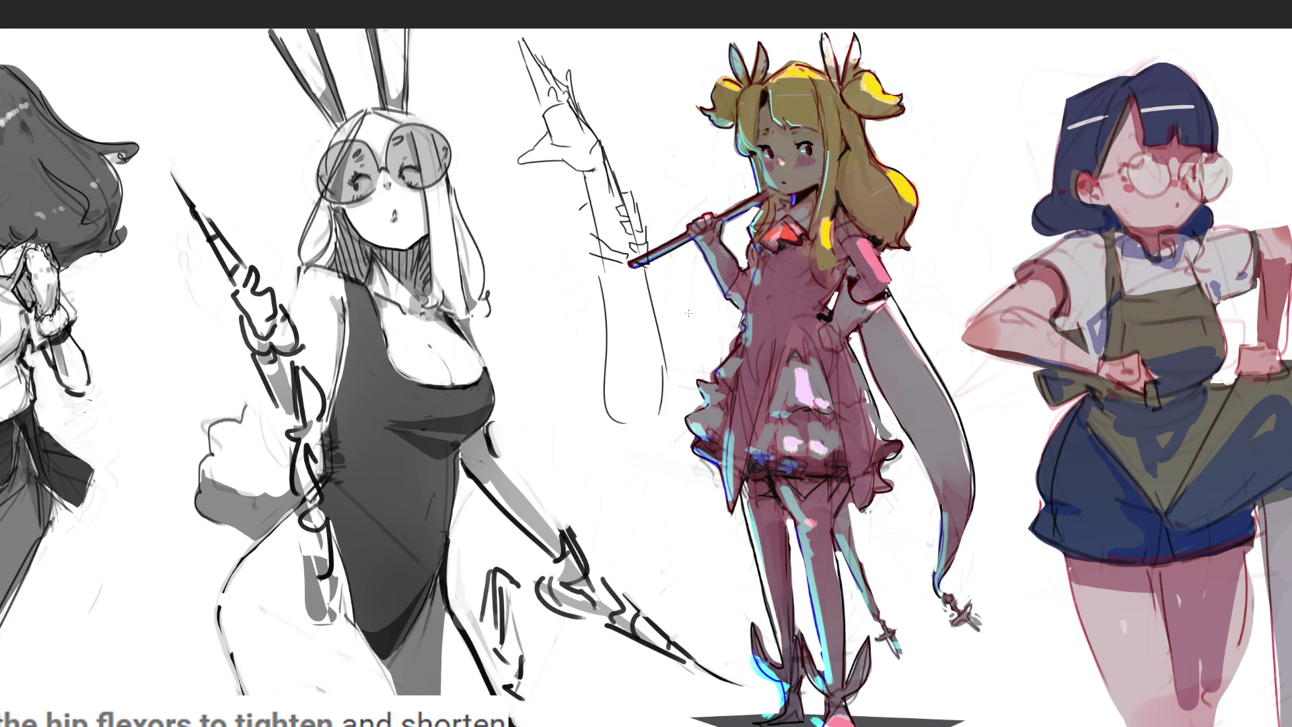
left_click_drag(641, 187, 628, 211)
mouse_move(582, 203)
left_mouse_down()
mouse_move(563, 212)
mouse_move(573, 243)
mouse_move(516, 238)
mouse_move(551, 251)
left_mouse_up()
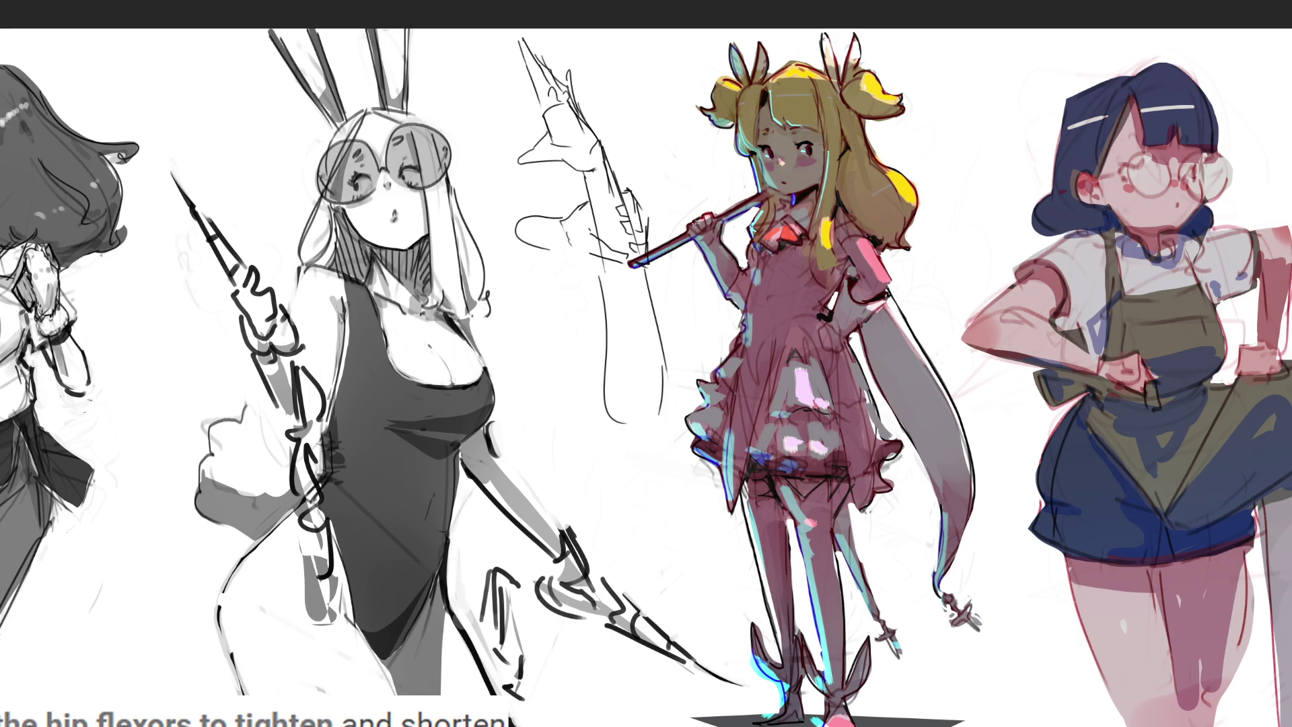
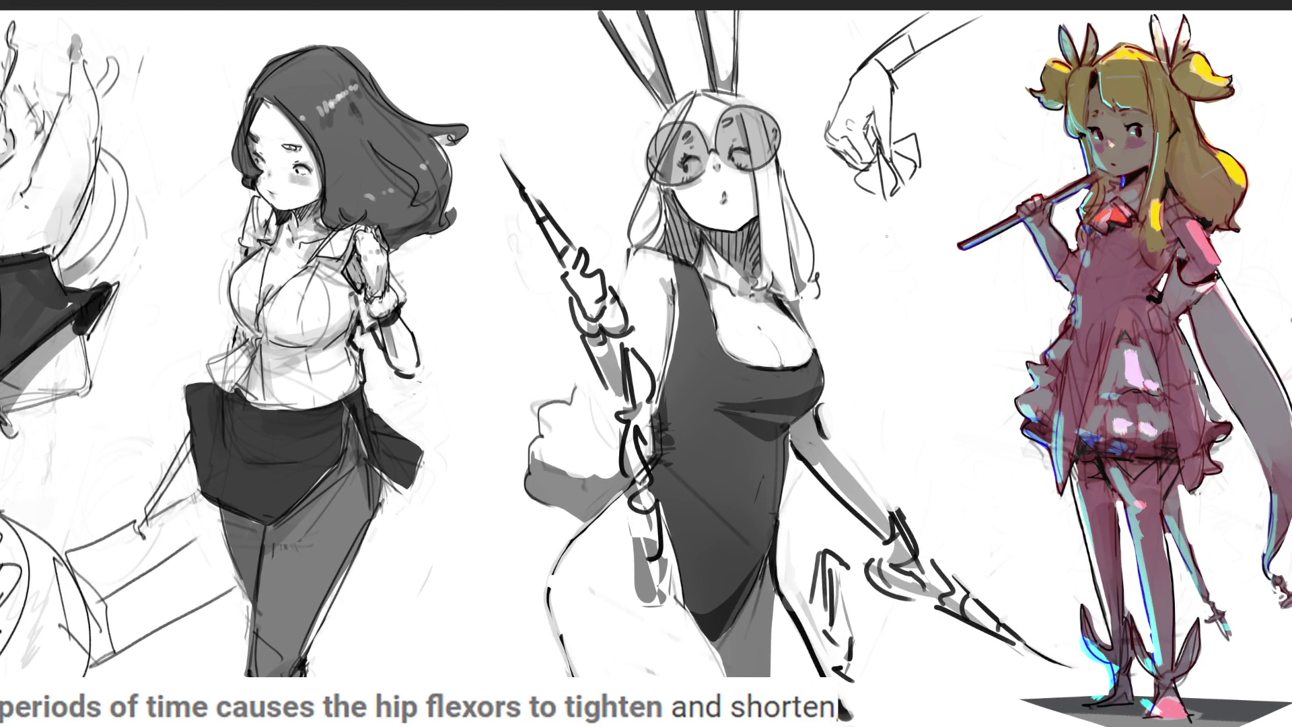
Sketch a clenched hand study below the first hand and start a small pointed sketch beneath it.
mouse_move(880, 232)
left_mouse_down()
mouse_move(872, 257)
mouse_move(893, 218)
mouse_move(898, 234)
left_mouse_up()
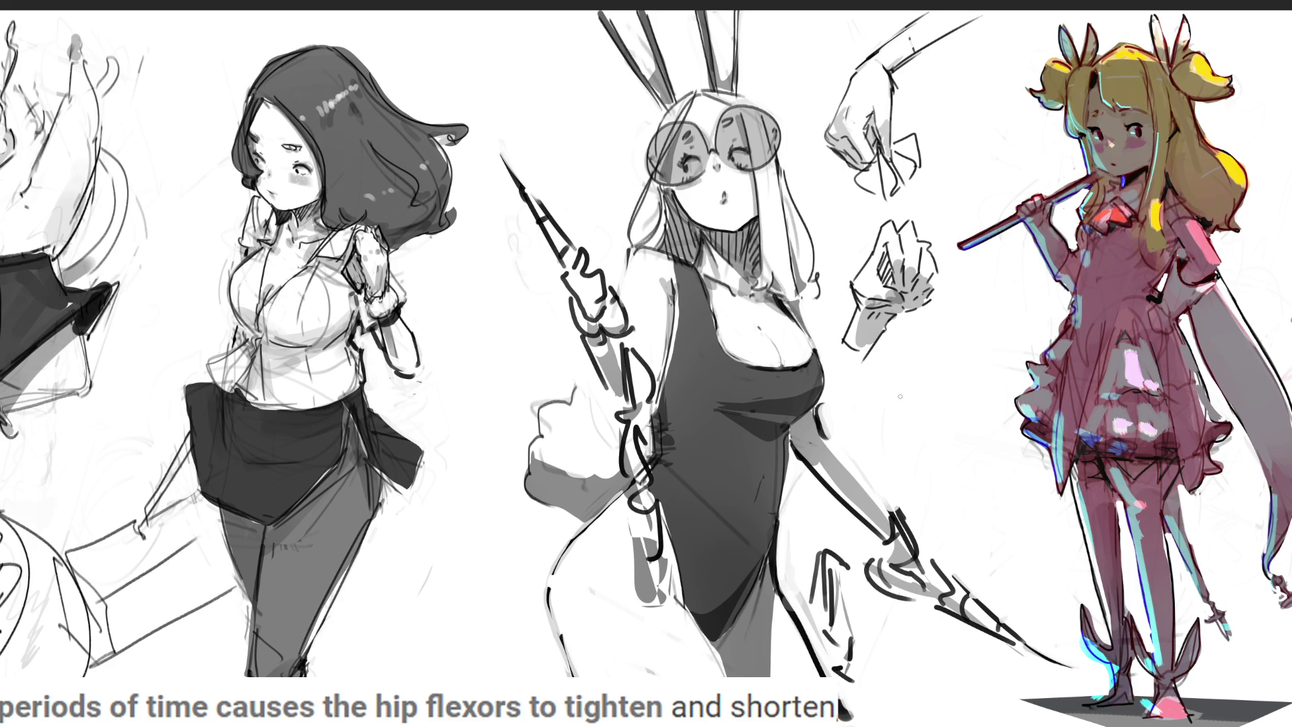
mouse_move(878, 389)
left_mouse_down()
mouse_move(862, 418)
mouse_move(869, 396)
mouse_move(868, 411)
mouse_move(901, 422)
mouse_move(882, 429)
mouse_move(902, 431)
left_mouse_up()
Draw a small pointed, carrot-like sketch under the hand studies, undoing stray strokes.
key("ctrl+z")
mouse_move(879, 429)
left_mouse_down()
mouse_move(919, 466)
mouse_move(899, 415)
mouse_move(934, 438)
mouse_move(888, 439)
mouse_move(995, 483)
left_mouse_up()
left_click_drag(965, 460, 986, 475)
left_click_drag(863, 429, 949, 471)
key("ctrl+z")
mouse_move(874, 426)
left_mouse_down()
mouse_move(866, 448)
mouse_move(873, 425)
left_mouse_up()
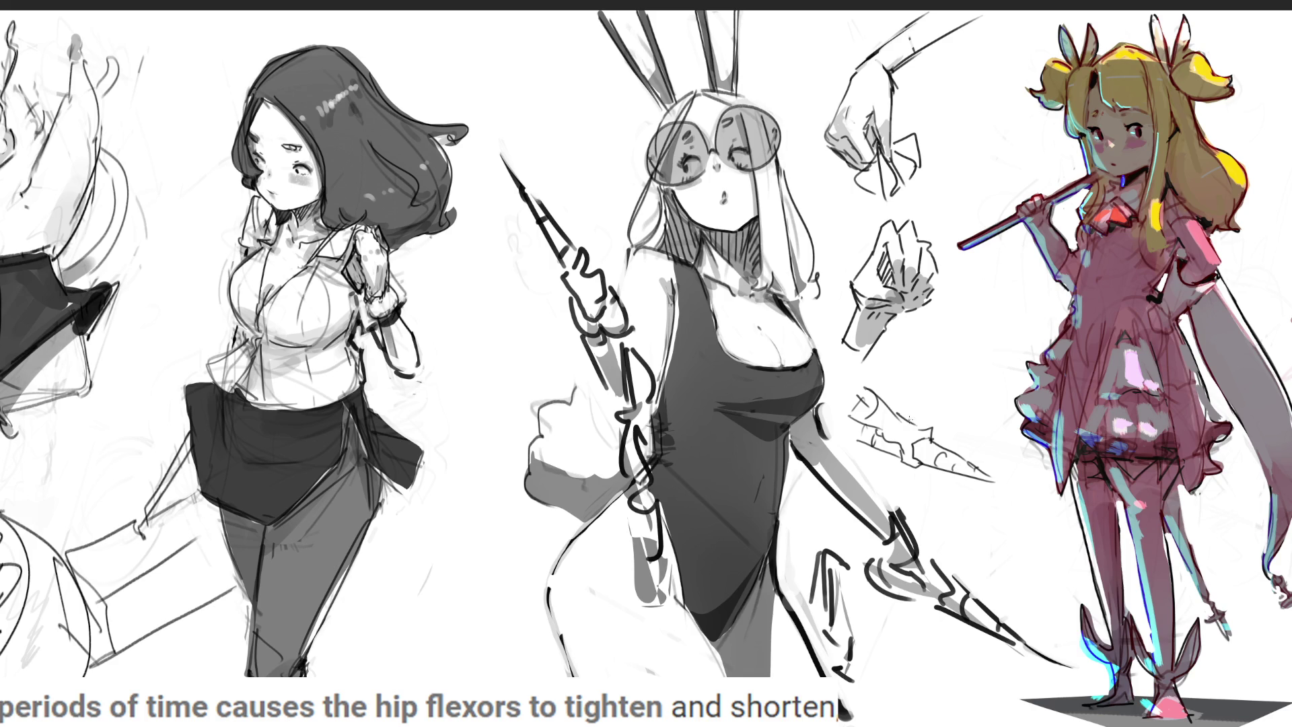
left_click_drag(937, 429, 935, 448)
Sketch a fist gripping a cone to the left of the bunny girl's staff.
mouse_move(485, 304)
left_mouse_down()
mouse_move(506, 272)
mouse_move(517, 286)
mouse_move(513, 270)
mouse_move(487, 310)
mouse_move(504, 319)
left_mouse_up()
key("ctrl+z")
mouse_move(489, 300)
left_mouse_down()
mouse_move(498, 312)
mouse_move(519, 281)
left_mouse_up()
mouse_move(528, 294)
left_mouse_down()
mouse_move(518, 302)
mouse_move(535, 308)
mouse_move(508, 329)
mouse_move(532, 322)
mouse_move(522, 328)
left_mouse_up()
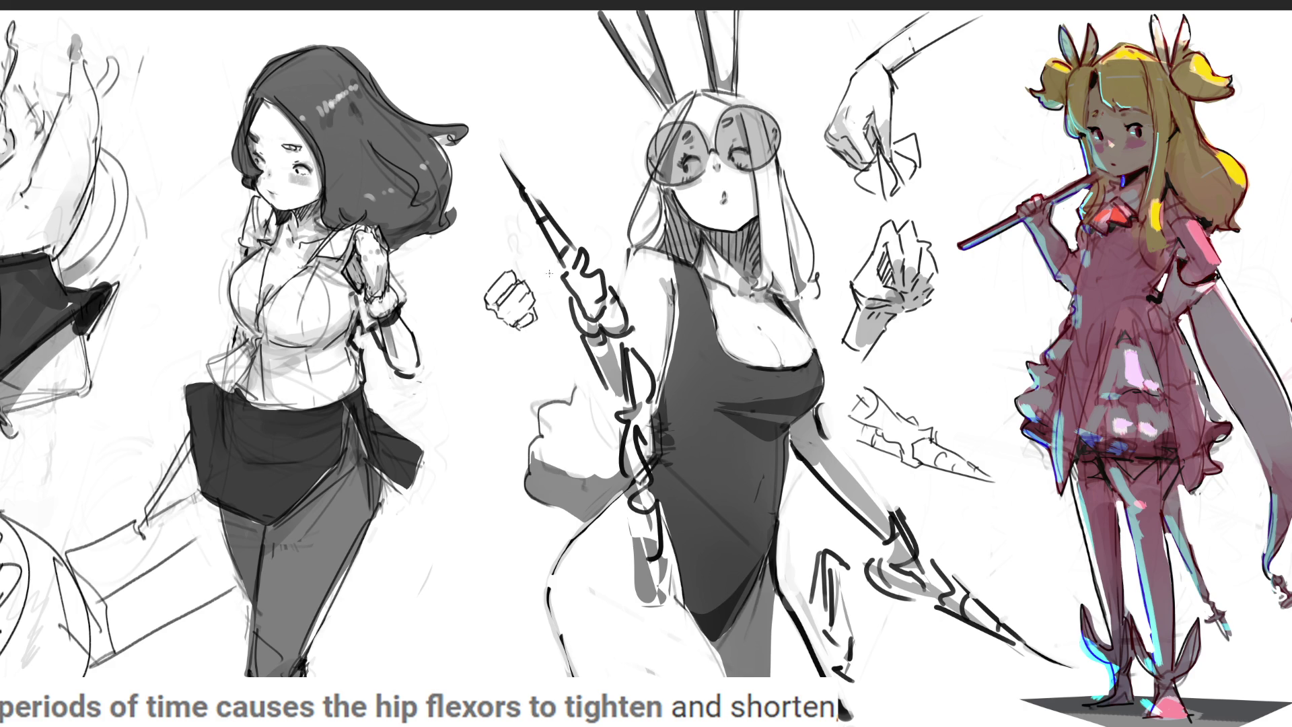
mouse_move(516, 277)
left_mouse_down()
mouse_move(518, 260)
mouse_move(527, 275)
left_mouse_up()
left_click_drag(506, 325, 558, 375)
left_click_drag(535, 311, 558, 368)
mouse_move(488, 288)
left_mouse_down()
mouse_move(463, 257)
mouse_move(501, 245)
left_mouse_up()
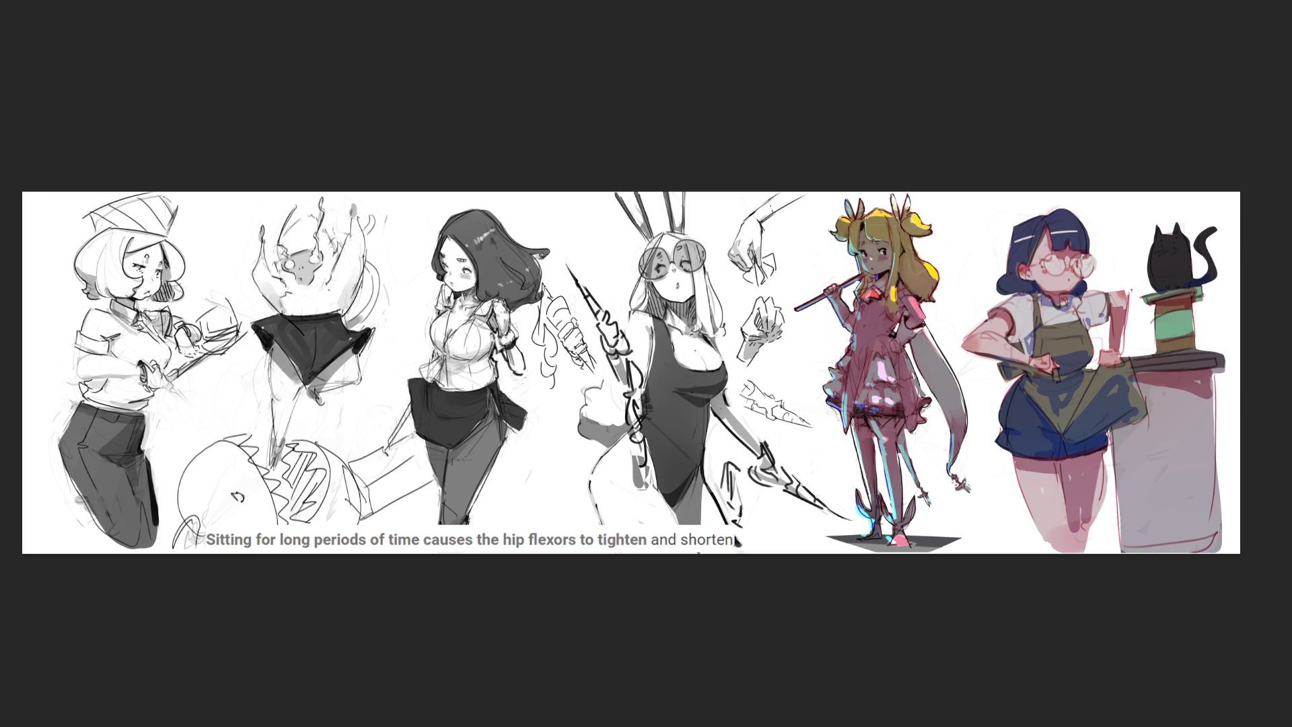
Crop-extend the canvas outward on the left edge.
key("c")
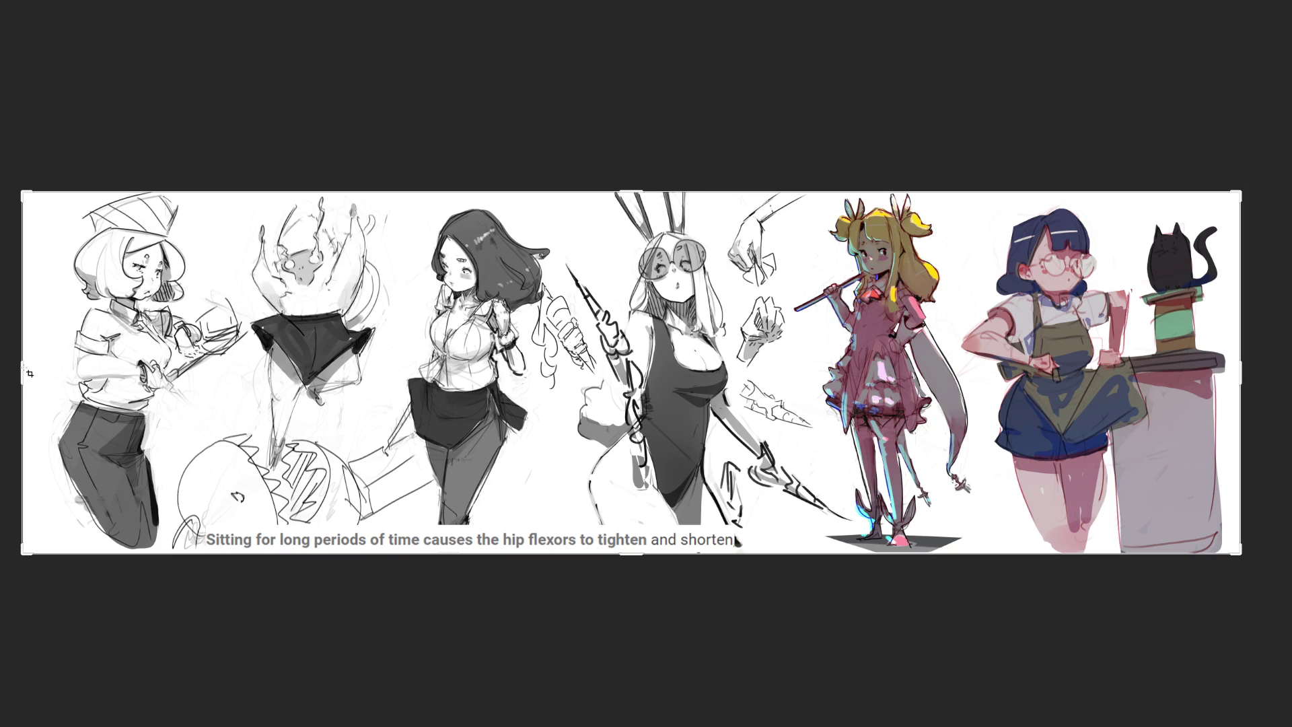
left_click_drag(28, 372, 0, 366)
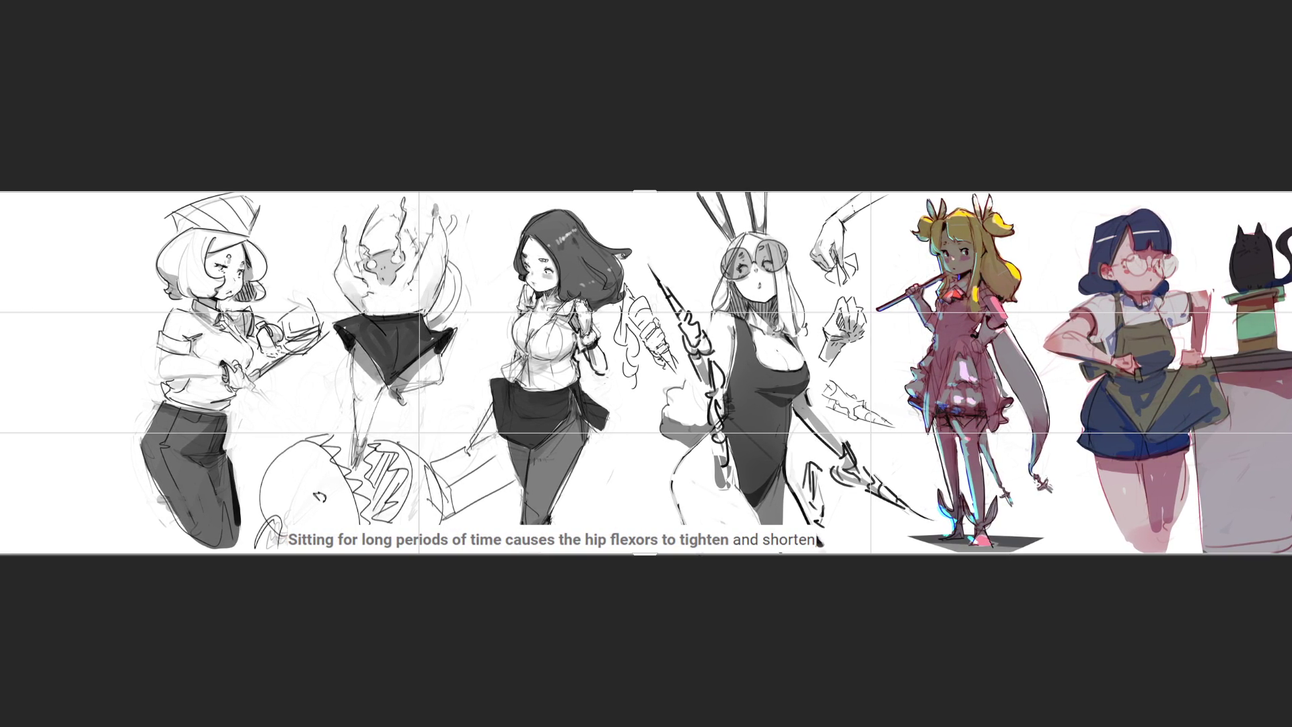
key("Return")
Move the left sketch group leftward and enlarge it, then deselect.
left_click(783, 353)
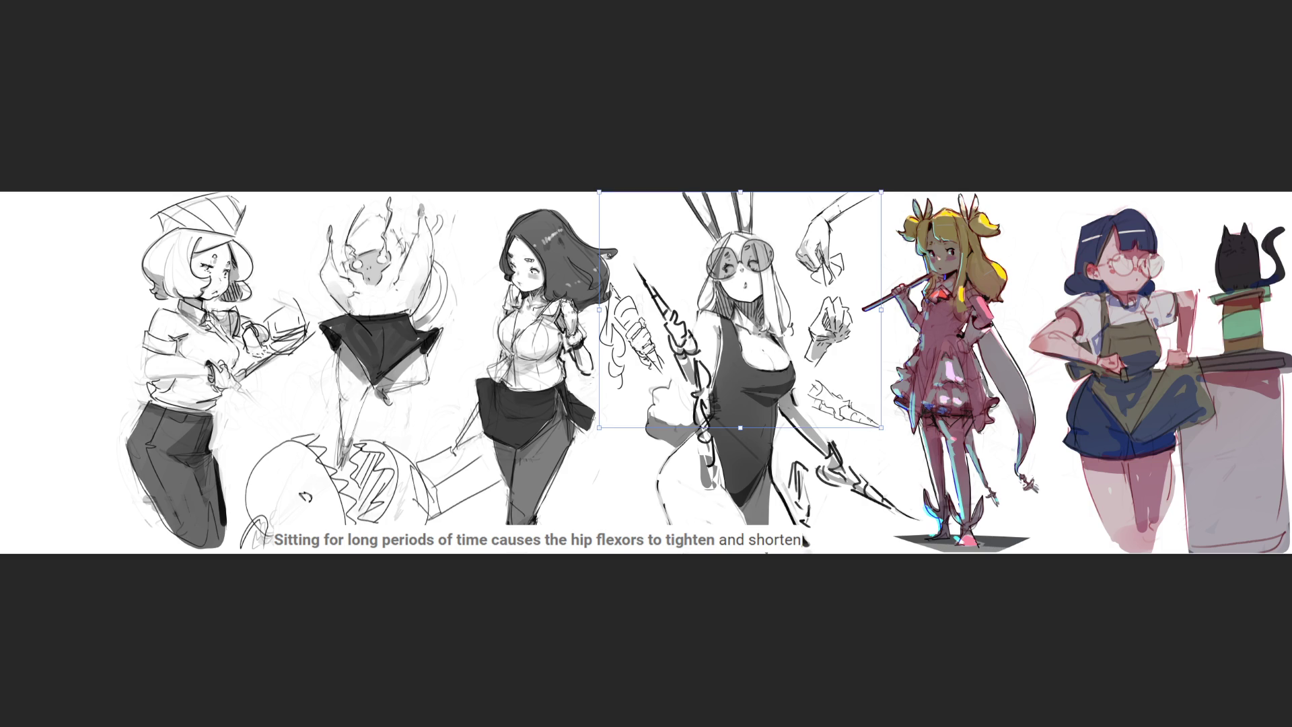
left_click_drag(431, 352, 307, 349)
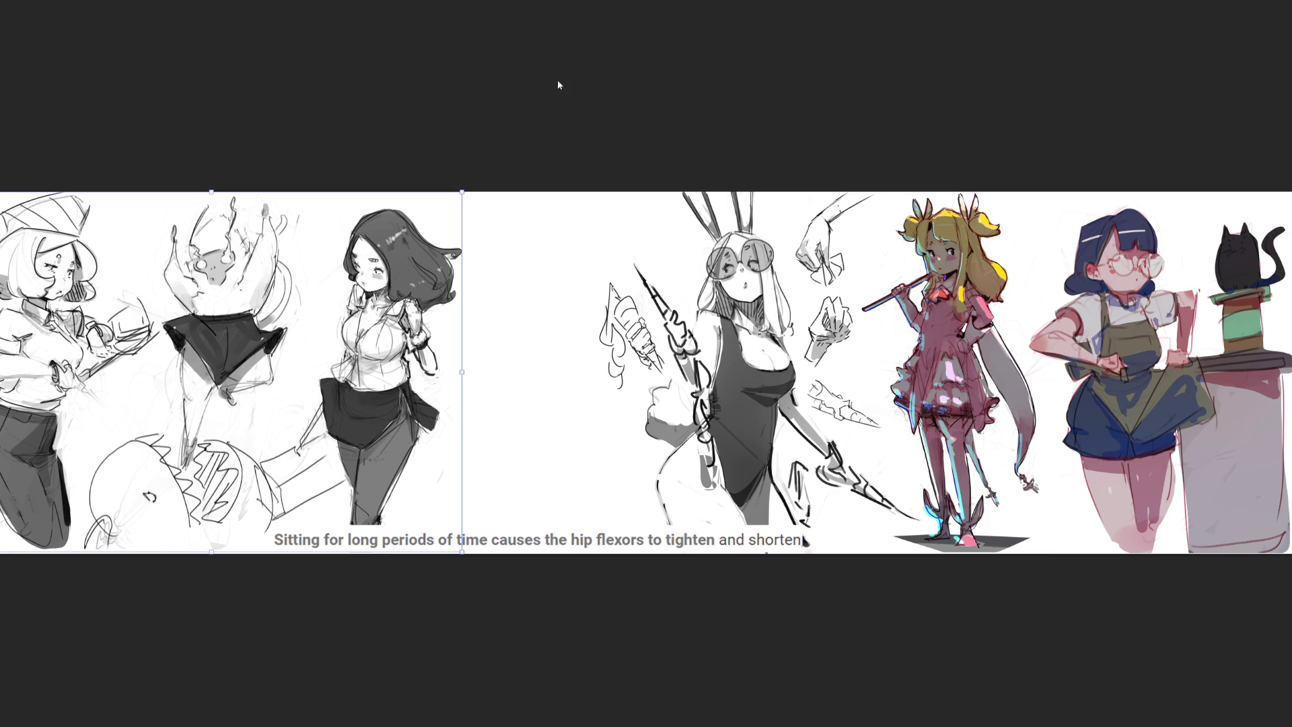
key("ctrl+d")
key("ctrl+a")
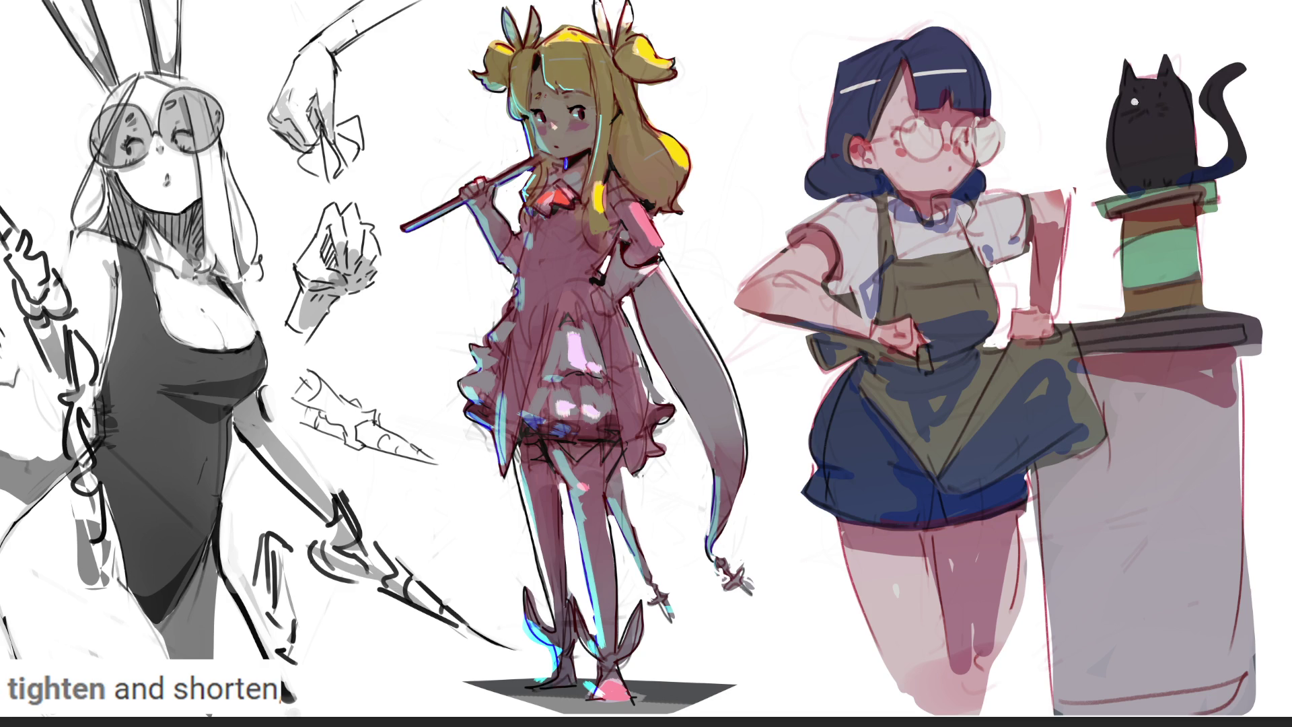
Paint the black cat's white eye dot, red inner ear and repaint its right ear.
left_click(1163, 98)
left_click_drag(1129, 75, 1165, 79)
left_click_drag(1176, 80, 1148, 82)
key("ctrl+z")
mouse_move(1128, 87)
left_mouse_down()
mouse_move(1172, 79)
mouse_move(1117, 94)
mouse_move(1141, 80)
left_mouse_up()
key("ctrl+z")
key("ctrl+z")
key("ctrl+z")
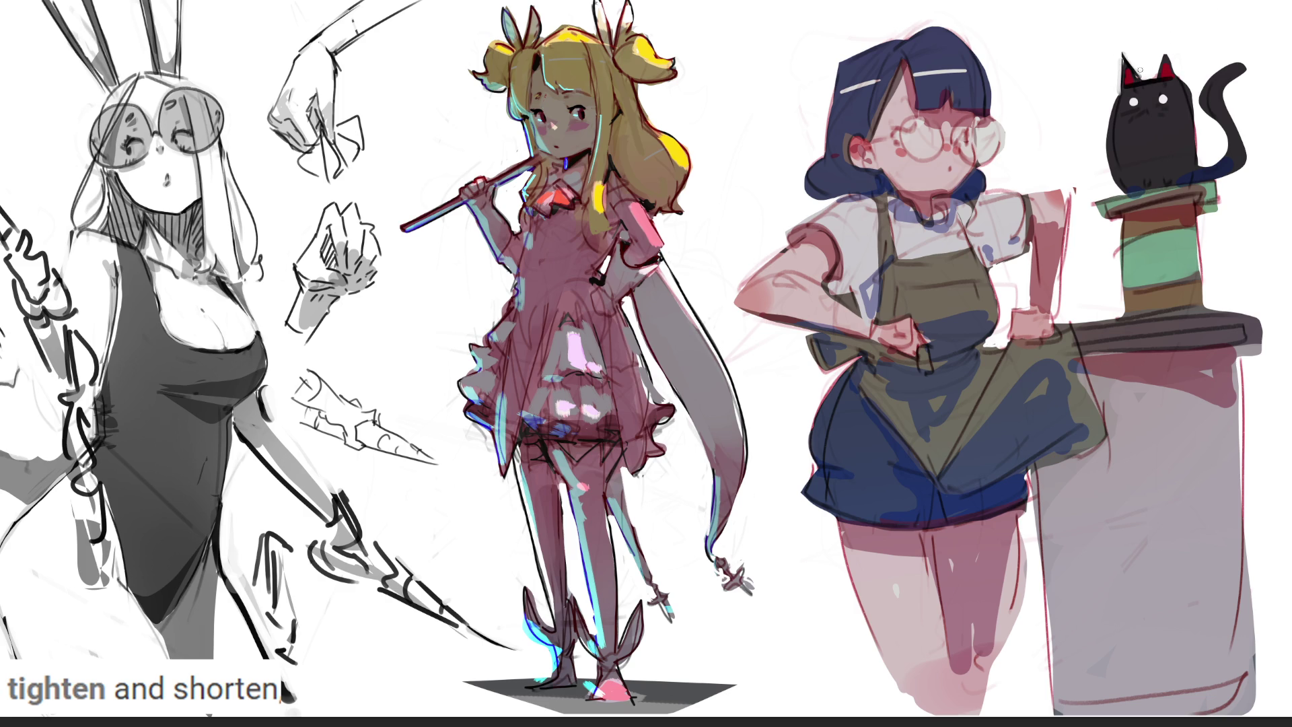
mouse_move(1163, 47)
left_mouse_down()
mouse_move(1157, 75)
mouse_move(1178, 76)
mouse_move(1154, 81)
mouse_move(1180, 73)
left_mouse_up()
Add whiskers, darken the cat's ear and body edges, and undo an open pink mouth.
mouse_move(1091, 119)
left_mouse_down()
mouse_move(1136, 109)
mouse_move(1073, 139)
left_mouse_up()
key("ctrl+z")
mouse_move(1168, 106)
left_mouse_down()
mouse_move(1220, 96)
mouse_move(1228, 118)
left_mouse_up()
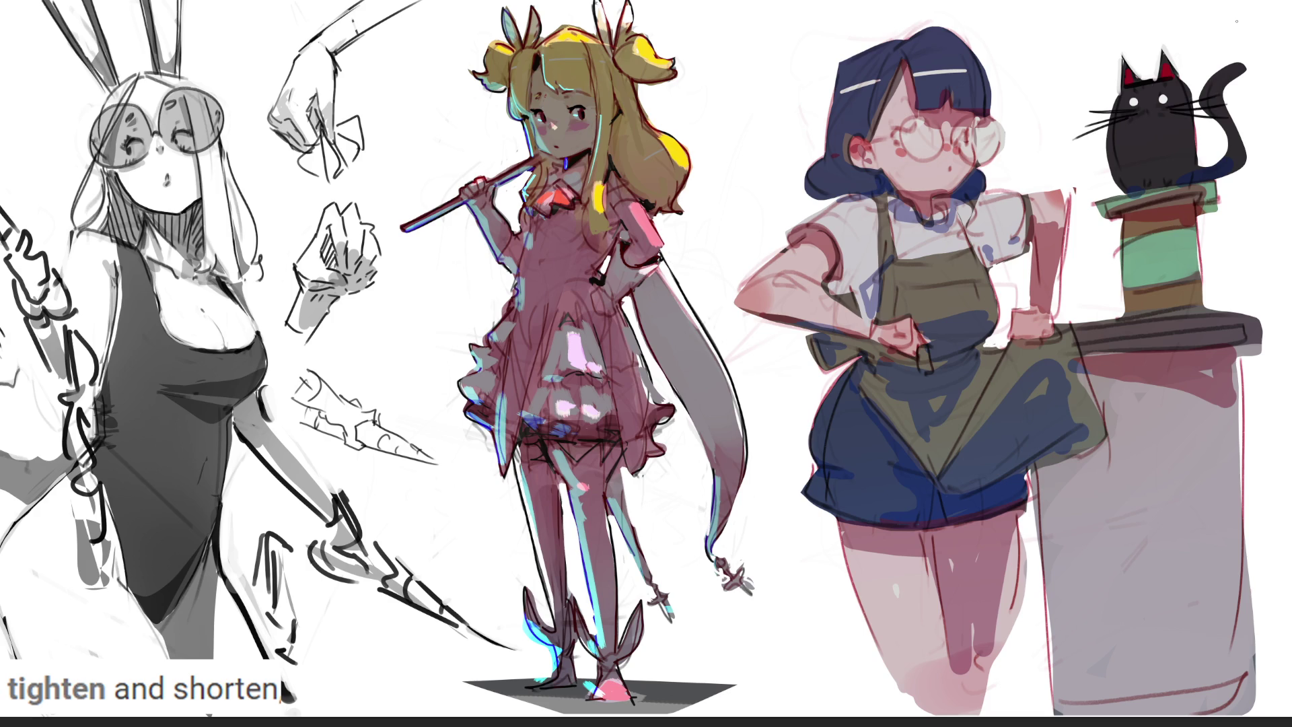
mouse_move(1122, 59)
left_mouse_down()
mouse_move(1110, 168)
mouse_move(1129, 195)
left_mouse_up()
mouse_move(1201, 123)
left_mouse_down()
mouse_move(1200, 171)
mouse_move(1220, 160)
mouse_move(1207, 177)
left_mouse_up()
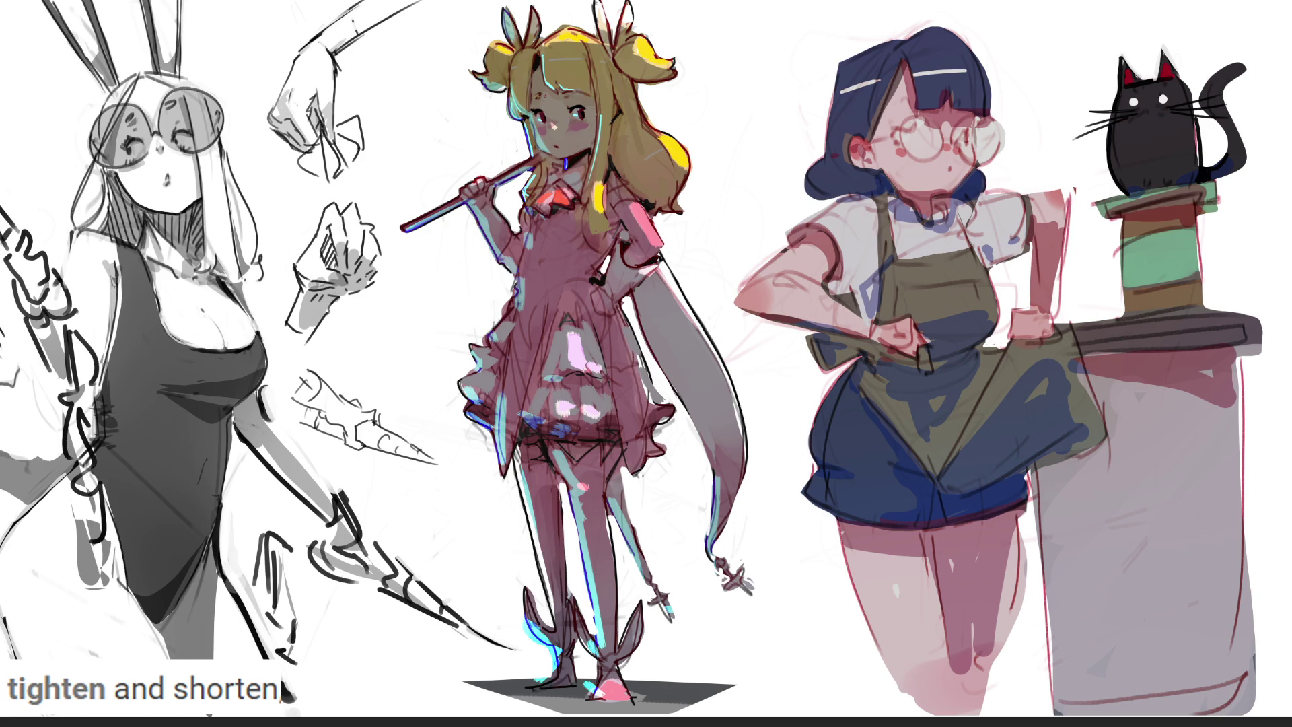
left_click_drag(1145, 119, 1144, 117)
key("ctrl+z")
key("ctrl+z")
key("ctrl+z")
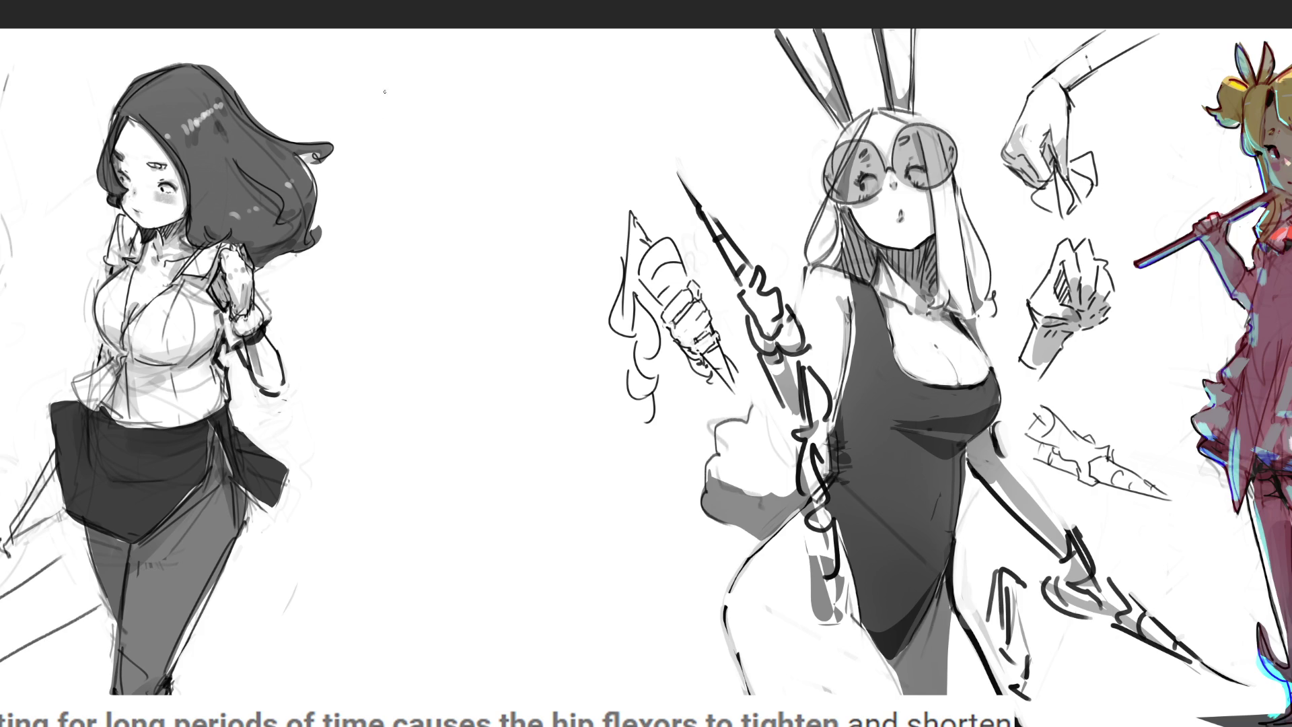
Sketch a head arch extending down toward the jaw in the empty space.
mouse_move(398, 97)
left_mouse_down()
mouse_move(412, 149)
mouse_move(418, 69)
mouse_move(478, 169)
left_mouse_up()
left_click_drag(408, 144, 435, 169)
Draw the back-view figure's ears, jawline, neck with V-collar, and crown arc.
left_click_drag(474, 116, 483, 144)
mouse_move(397, 120)
left_mouse_down()
mouse_move(404, 145)
mouse_move(435, 164)
mouse_move(474, 152)
mouse_move(426, 196)
mouse_move(458, 174)
mouse_move(468, 223)
left_mouse_up()
left_click_drag(425, 180, 413, 233)
left_click_drag(416, 240, 440, 296)
left_click_drag(469, 250, 442, 300)
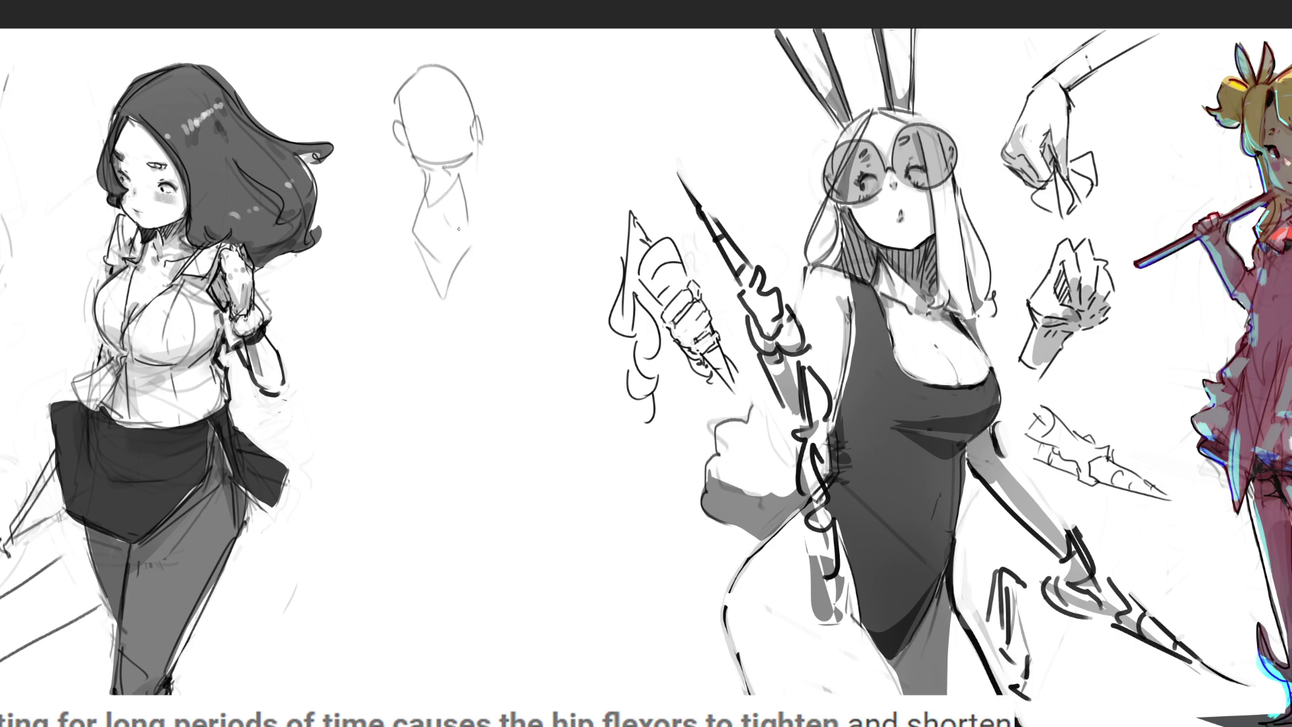
mouse_move(471, 167)
left_mouse_down()
mouse_move(477, 224)
mouse_move(483, 183)
left_mouse_up()
left_click_drag(411, 72, 449, 64)
left_click_drag(473, 67, 484, 113)
left_click_drag(486, 103, 490, 121)
Sketch the shoulders, chest, torso lines and back contour with its bottom curve.
mouse_move(427, 197)
left_mouse_down()
mouse_move(426, 302)
mouse_move(494, 221)
mouse_move(541, 286)
left_mouse_up()
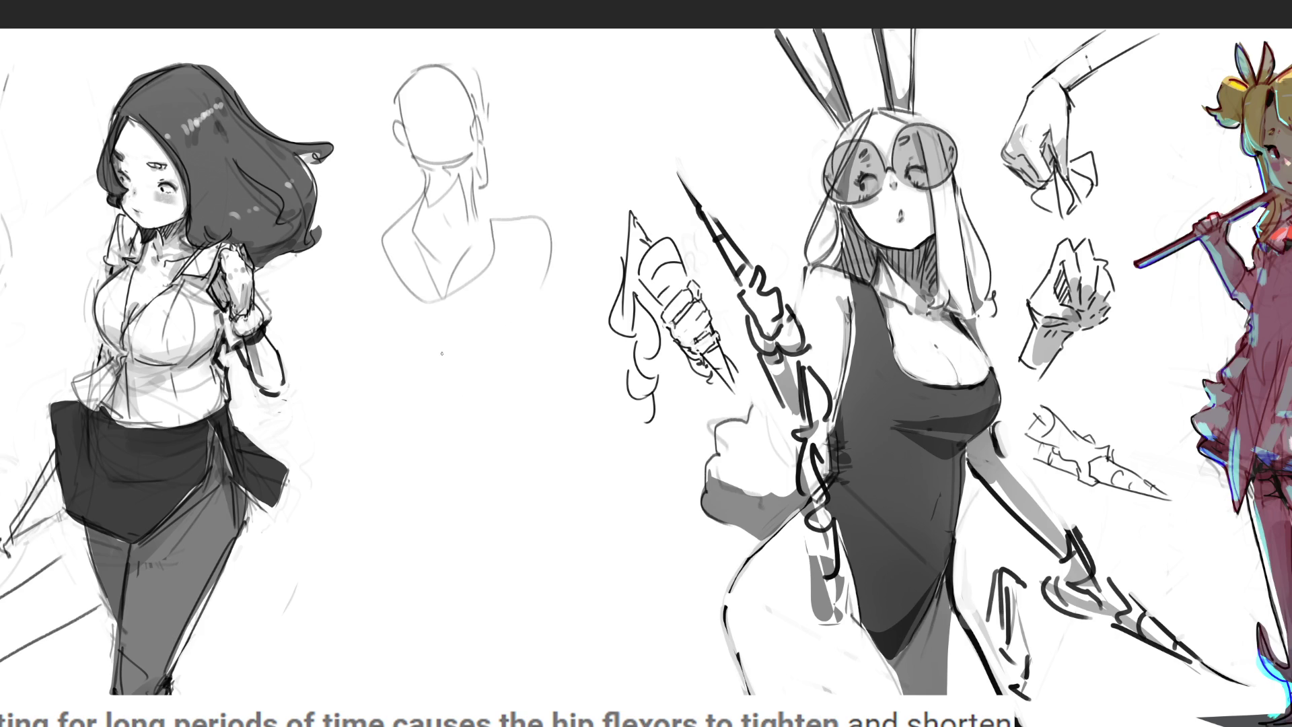
left_click_drag(443, 305, 469, 392)
left_click_drag(480, 300, 497, 340)
left_click_drag(419, 296, 421, 318)
mouse_move(406, 216)
left_mouse_down()
mouse_move(381, 226)
mouse_move(438, 335)
left_mouse_up()
left_click_drag(541, 223, 546, 296)
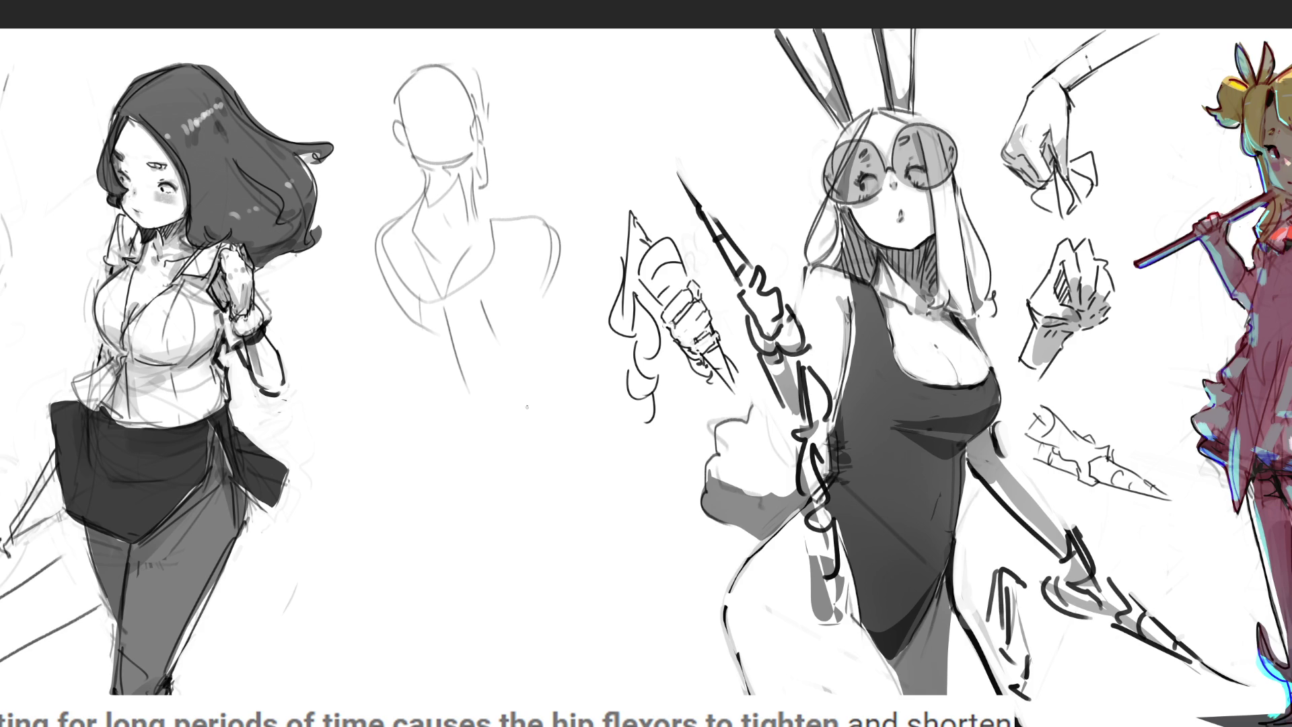
mouse_move(384, 276)
left_mouse_down()
mouse_move(473, 419)
mouse_move(504, 421)
mouse_move(540, 400)
left_mouse_up()
left_click_drag(554, 326, 543, 366)
Refine the right shoulder and back contours, neck side, and add curved bands across the head.
left_click_drag(555, 224, 582, 302)
mouse_move(473, 215)
left_mouse_down()
mouse_move(540, 224)
mouse_move(561, 266)
left_mouse_up()
mouse_move(397, 217)
left_mouse_down()
mouse_move(380, 306)
mouse_move(417, 346)
mouse_move(531, 413)
mouse_move(548, 358)
left_mouse_up()
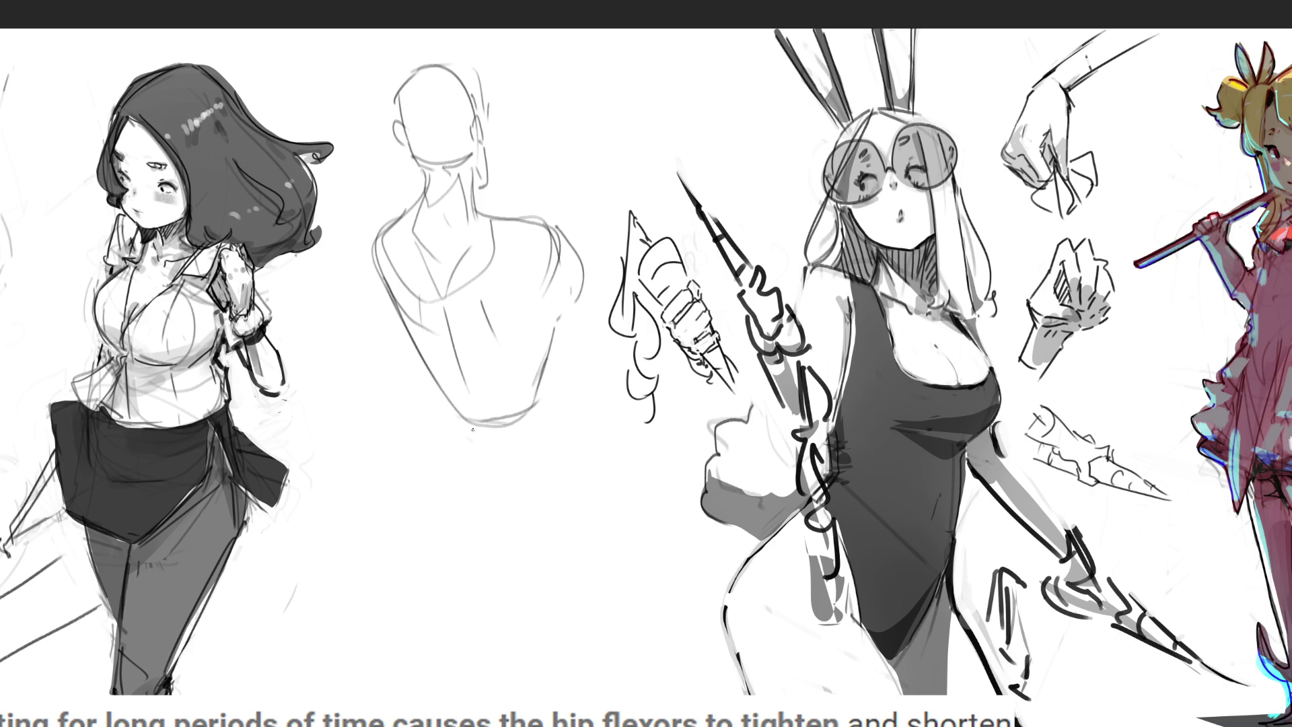
left_click_drag(404, 329, 536, 449)
left_click_drag(547, 333, 543, 431)
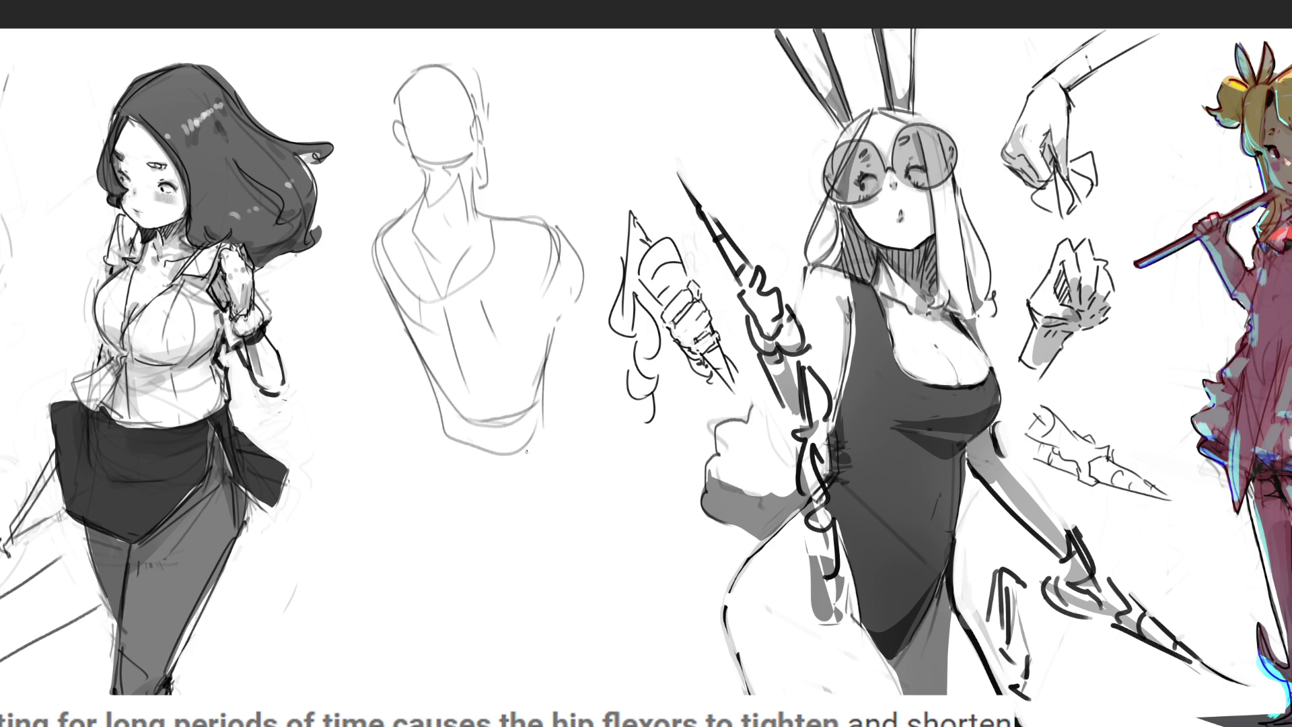
left_click_drag(494, 154, 479, 205)
mouse_move(486, 125)
left_mouse_down()
mouse_move(520, 70)
mouse_move(483, 138)
mouse_move(512, 68)
mouse_move(480, 111)
left_mouse_up()
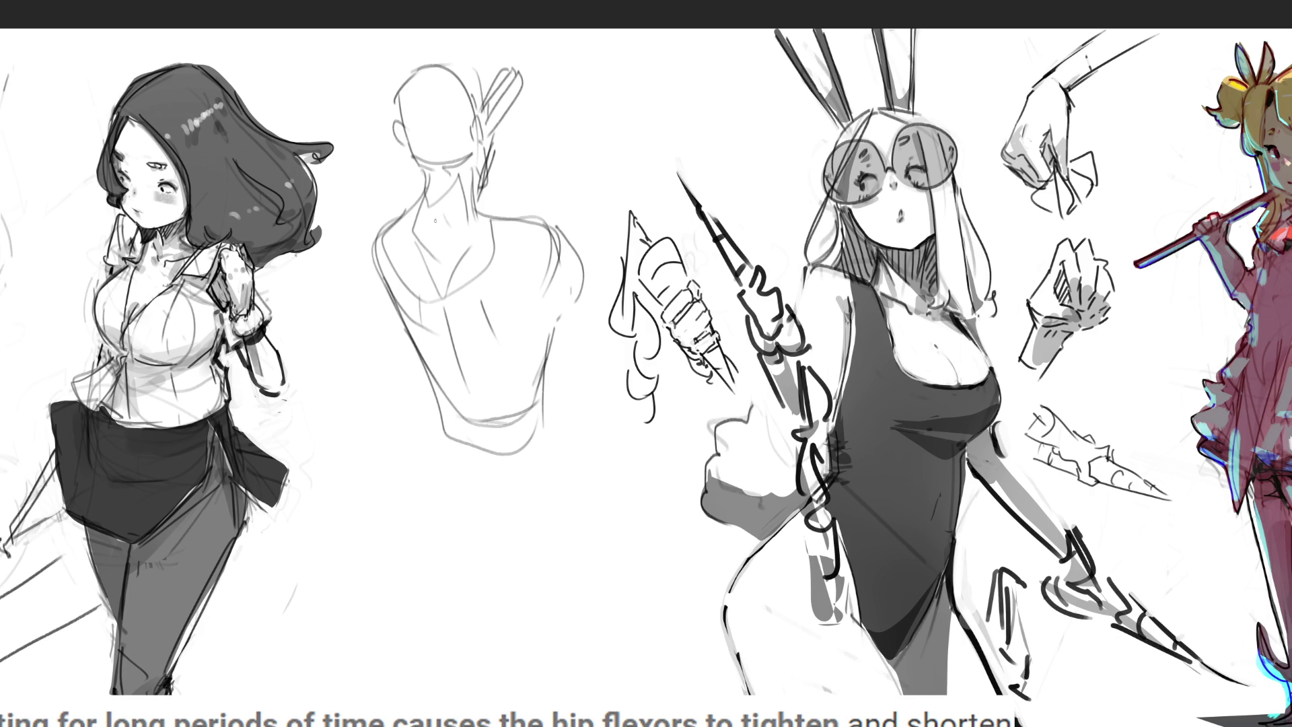
left_click_drag(471, 87, 478, 110)
mouse_move(395, 108)
left_mouse_down()
mouse_move(420, 142)
mouse_move(456, 148)
mouse_move(407, 118)
mouse_move(470, 94)
left_mouse_up()
mouse_move(471, 94)
left_mouse_down()
mouse_move(471, 151)
mouse_move(418, 165)
left_mouse_up()
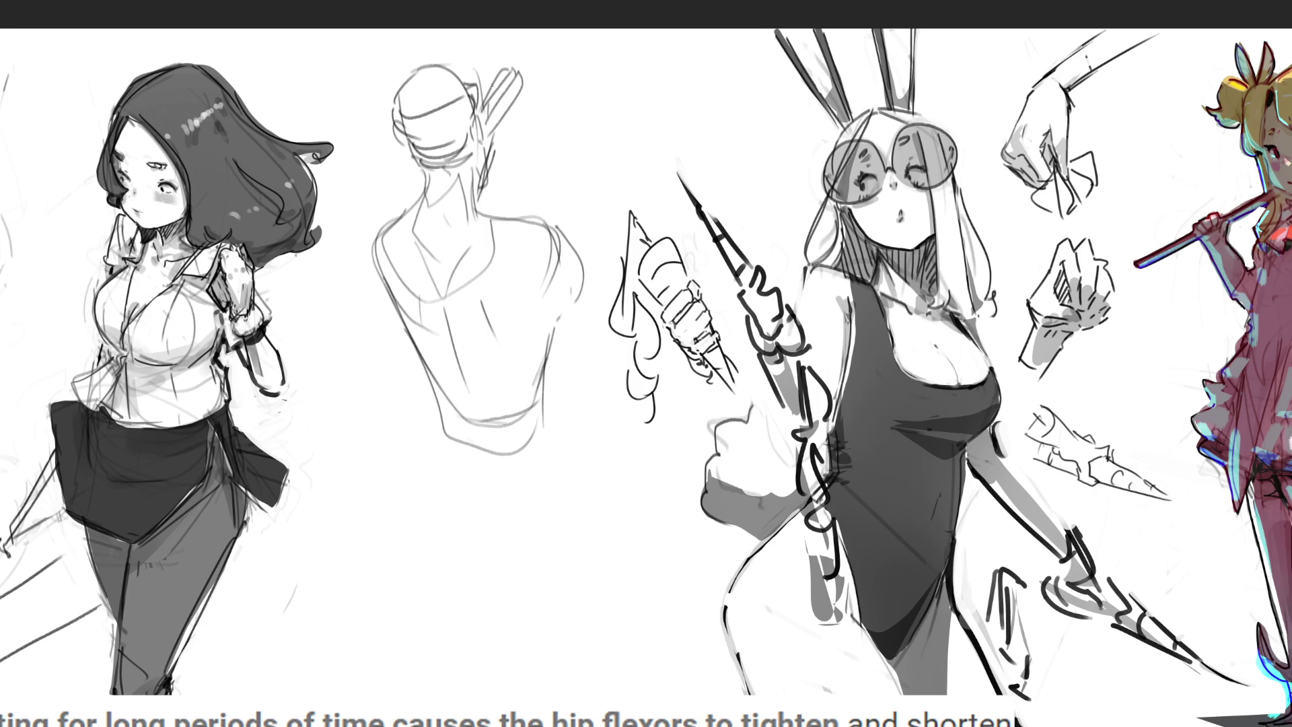
Darken the head's right side and add diamond back details and waist-hip lines.
mouse_move(483, 102)
left_mouse_down()
mouse_move(463, 140)
mouse_move(486, 118)
mouse_move(486, 132)
left_mouse_up()
left_click_drag(472, 407, 472, 446)
mouse_move(439, 324)
left_mouse_down()
mouse_move(464, 396)
mouse_move(454, 330)
left_mouse_up()
left_click_drag(465, 404, 455, 438)
mouse_move(462, 445)
left_mouse_down()
mouse_move(483, 469)
mouse_move(442, 444)
mouse_move(463, 487)
mouse_move(510, 473)
mouse_move(512, 488)
left_mouse_up()
mouse_move(549, 413)
left_mouse_down()
mouse_move(544, 466)
mouse_move(523, 501)
mouse_move(562, 503)
left_mouse_up()
Draw both legs down to the shins and feet, plus a waistline curve.
mouse_move(448, 445)
left_mouse_down()
mouse_move(406, 491)
mouse_move(447, 580)
mouse_move(509, 590)
left_mouse_up()
mouse_move(478, 498)
left_mouse_down()
mouse_move(459, 514)
mouse_move(484, 589)
mouse_move(535, 598)
mouse_move(540, 573)
left_mouse_up()
left_click_drag(544, 515, 549, 561)
mouse_move(556, 466)
left_mouse_down()
mouse_move(576, 564)
mouse_move(538, 600)
mouse_move(473, 587)
mouse_move(576, 574)
mouse_move(563, 649)
left_mouse_up()
left_click_drag(456, 582, 497, 675)
left_click_drag(493, 595, 506, 688)
mouse_move(507, 688)
left_mouse_down()
mouse_move(560, 683)
mouse_move(565, 663)
left_mouse_up()
left_click_drag(579, 577, 576, 702)
left_click_drag(564, 518, 580, 689)
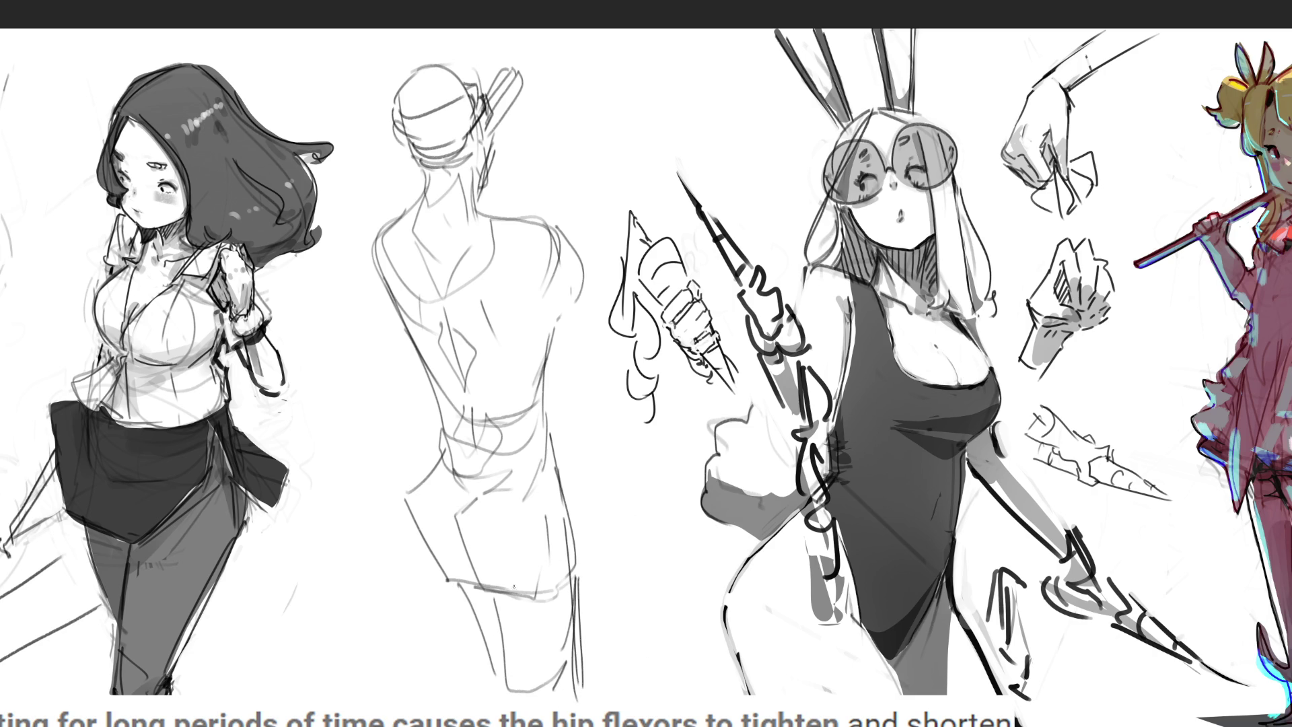
mouse_move(434, 477)
left_mouse_down()
mouse_move(454, 484)
mouse_move(464, 515)
mouse_move(549, 471)
mouse_move(441, 473)
left_mouse_up()
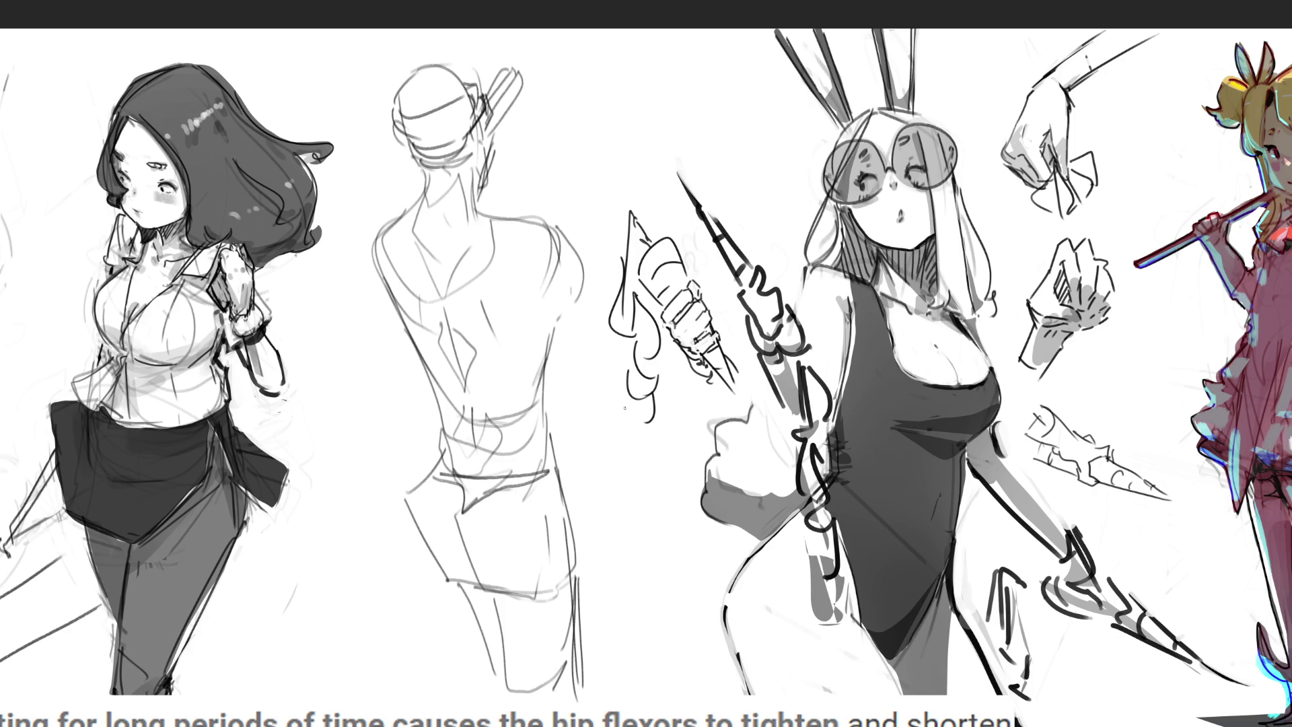
Redraw the torso sides and shoulders, and add a large curled arc above the right shoulder.
mouse_move(564, 232)
left_mouse_down()
mouse_move(598, 296)
mouse_move(588, 347)
mouse_move(553, 362)
mouse_move(616, 364)
mouse_move(549, 374)
left_mouse_up()
mouse_move(369, 235)
left_mouse_down()
mouse_move(431, 367)
mouse_move(394, 363)
mouse_move(440, 367)
left_mouse_up()
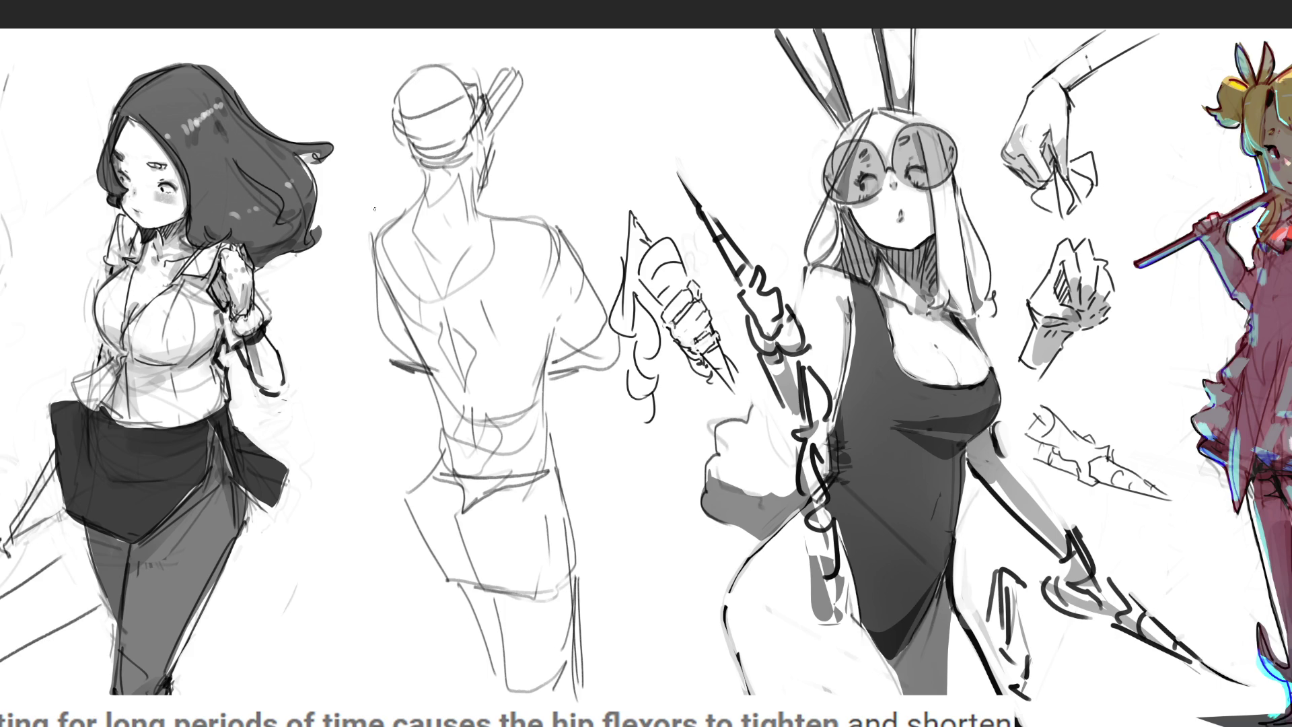
mouse_move(488, 223)
left_mouse_down()
mouse_move(506, 217)
mouse_move(510, 270)
mouse_move(495, 217)
left_mouse_up()
mouse_move(395, 204)
left_mouse_down()
mouse_move(411, 286)
mouse_move(399, 201)
left_mouse_up()
mouse_move(479, 177)
left_mouse_down()
mouse_move(483, 163)
mouse_move(584, 229)
mouse_move(576, 244)
left_mouse_up()
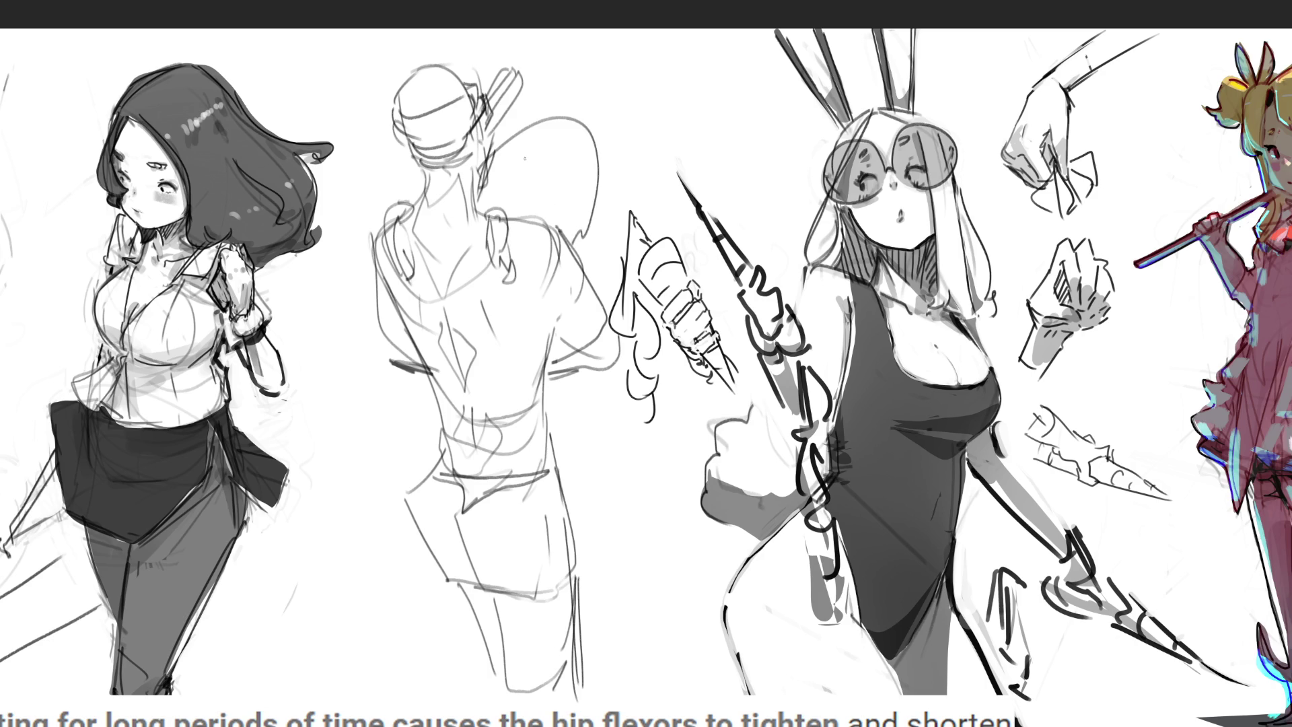
mouse_move(501, 143)
left_mouse_down()
mouse_move(550, 161)
mouse_move(506, 166)
left_mouse_up()
mouse_move(584, 168)
left_mouse_down()
mouse_move(569, 185)
mouse_move(587, 186)
left_mouse_up()
Free-transform the back-view sketch with Ctrl+T, stretching its top-right corner outward.
key("ctrl+t")
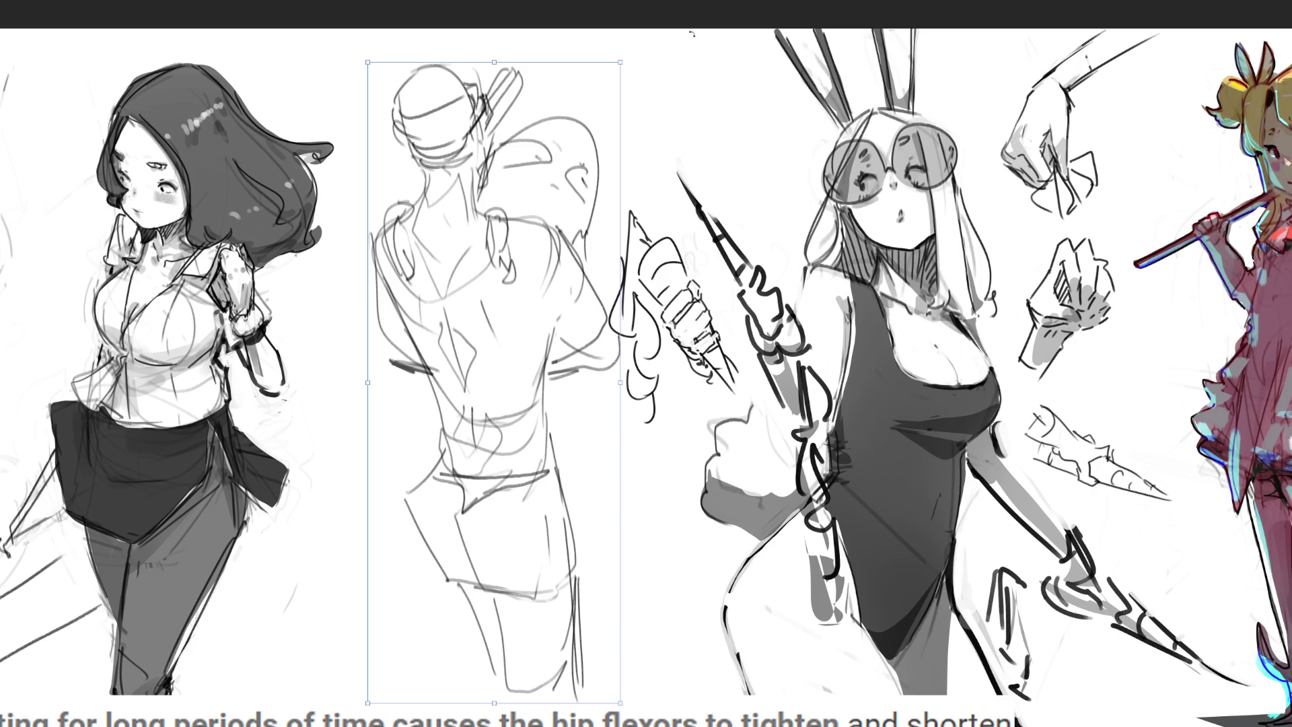
left_click_drag(623, 68, 676, 81)
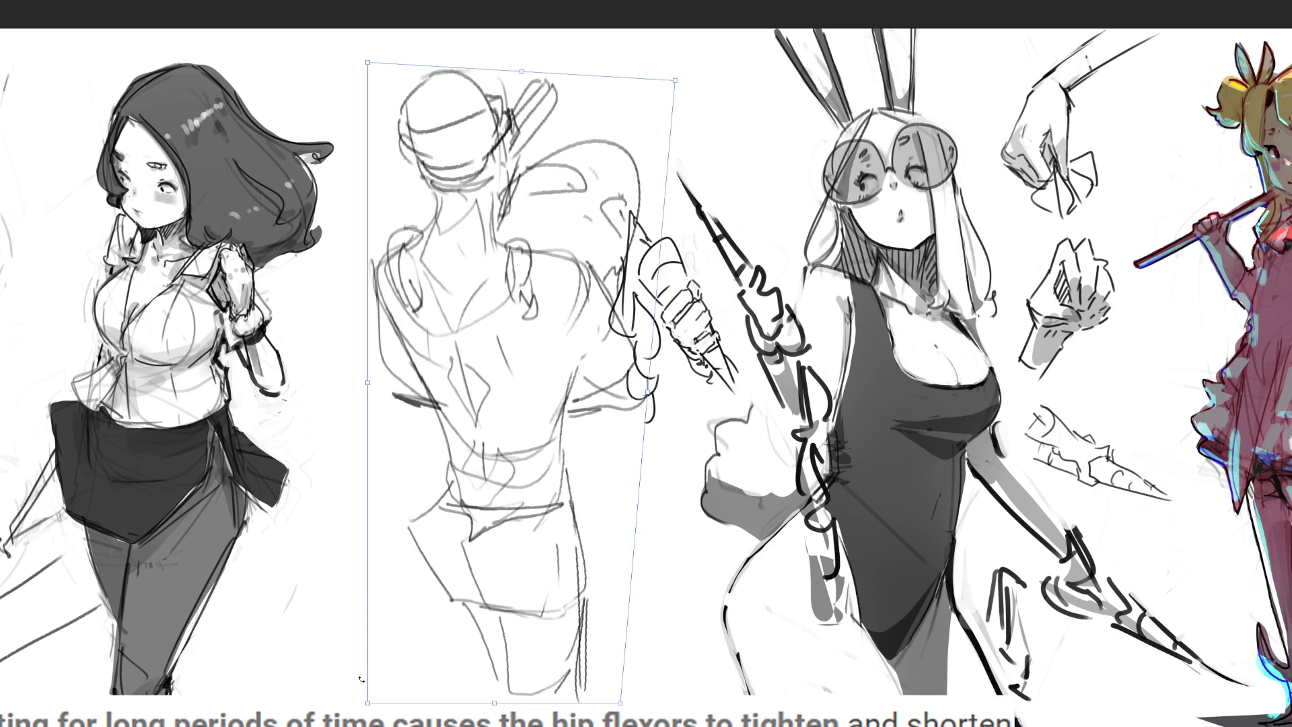
Skew the back-view sketch leftward, shrink it to fit between the girls, and apply.
mouse_move(363, 701)
left_mouse_down()
mouse_move(225, 660)
mouse_move(167, 538)
mouse_move(174, 590)
left_mouse_up()
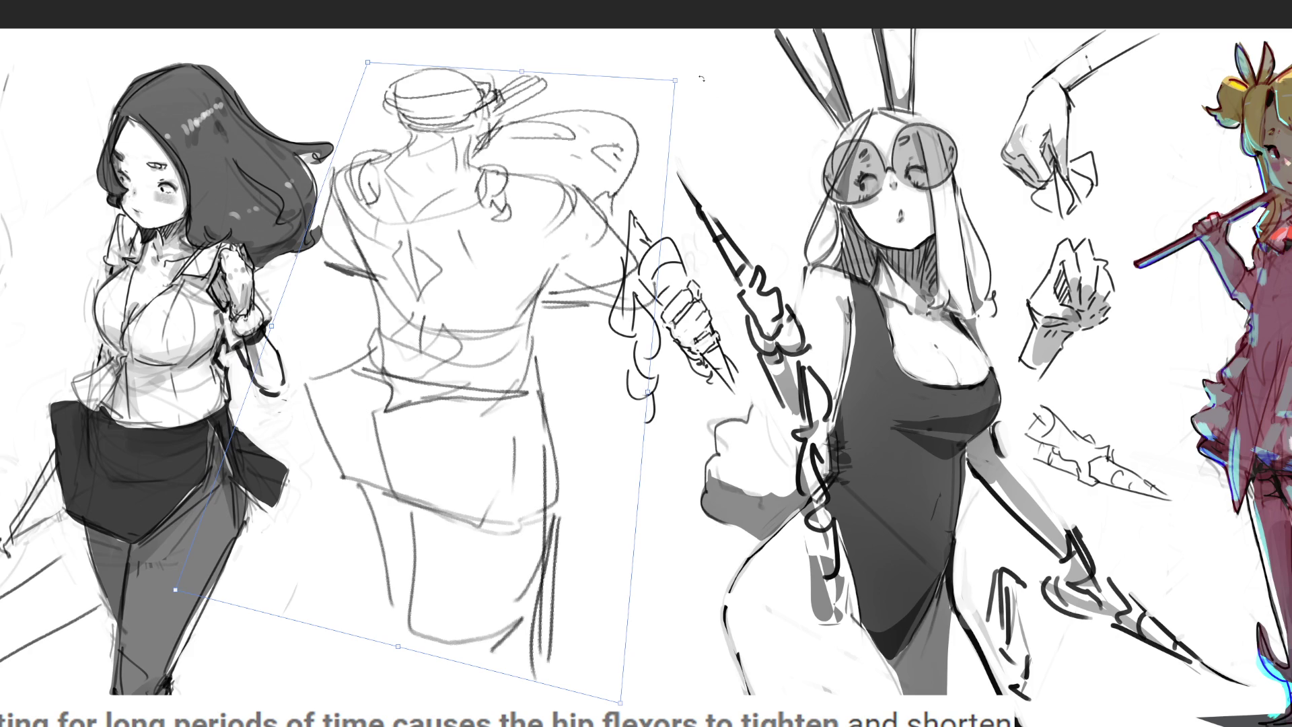
mouse_move(703, 80)
left_mouse_down()
mouse_move(462, 244)
mouse_move(510, 233)
left_mouse_up()
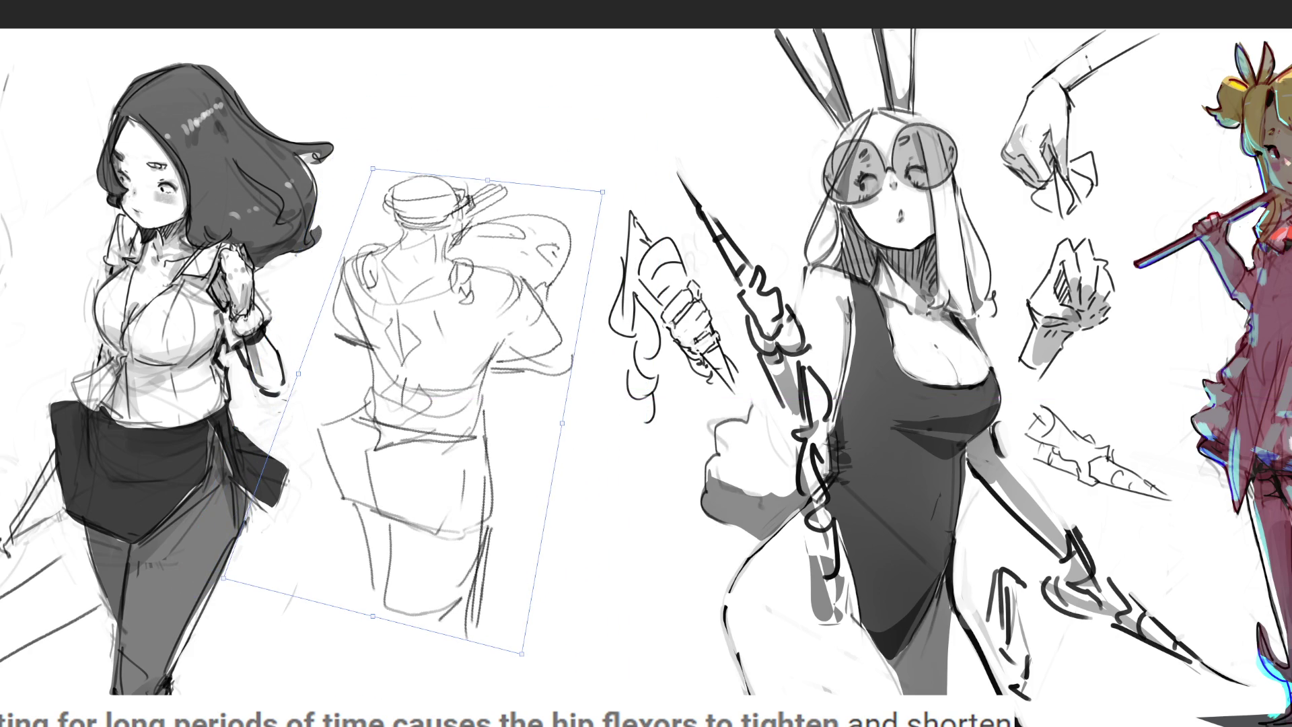
key("Return")
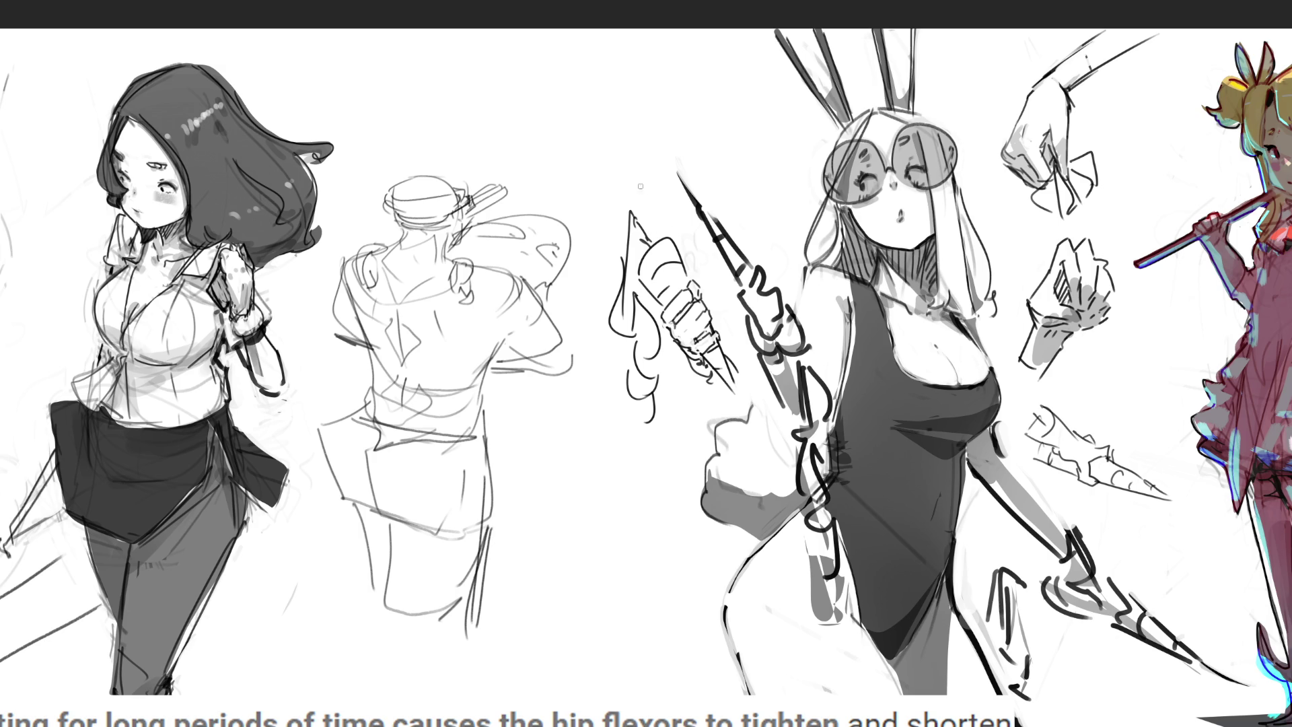
Enlarge the eraser and sweep it over the back-view sketch to fade it to a pale guide.
key("bracketright")
key("bracketright")
key("bracketright")
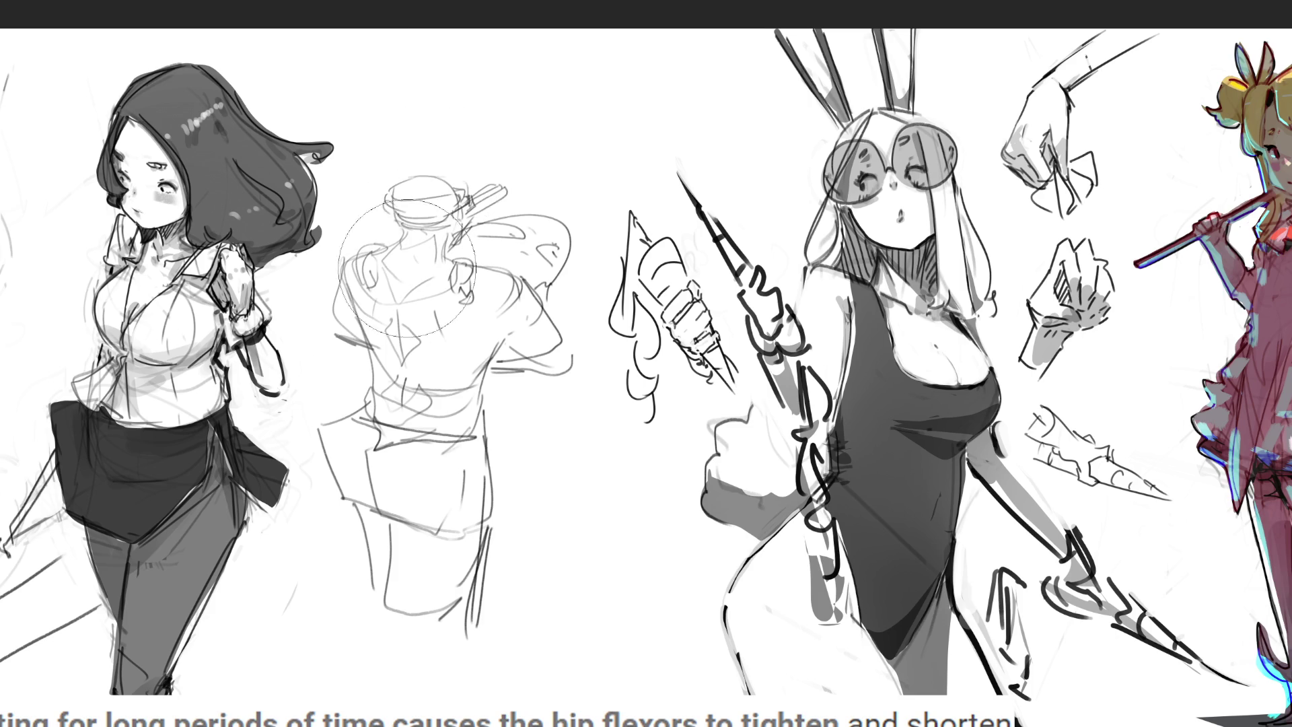
mouse_move(417, 354)
left_mouse_down()
mouse_move(568, 218)
mouse_move(518, 314)
mouse_move(527, 148)
mouse_move(480, 580)
mouse_move(362, 624)
mouse_move(465, 614)
mouse_move(478, 726)
left_mouse_up()
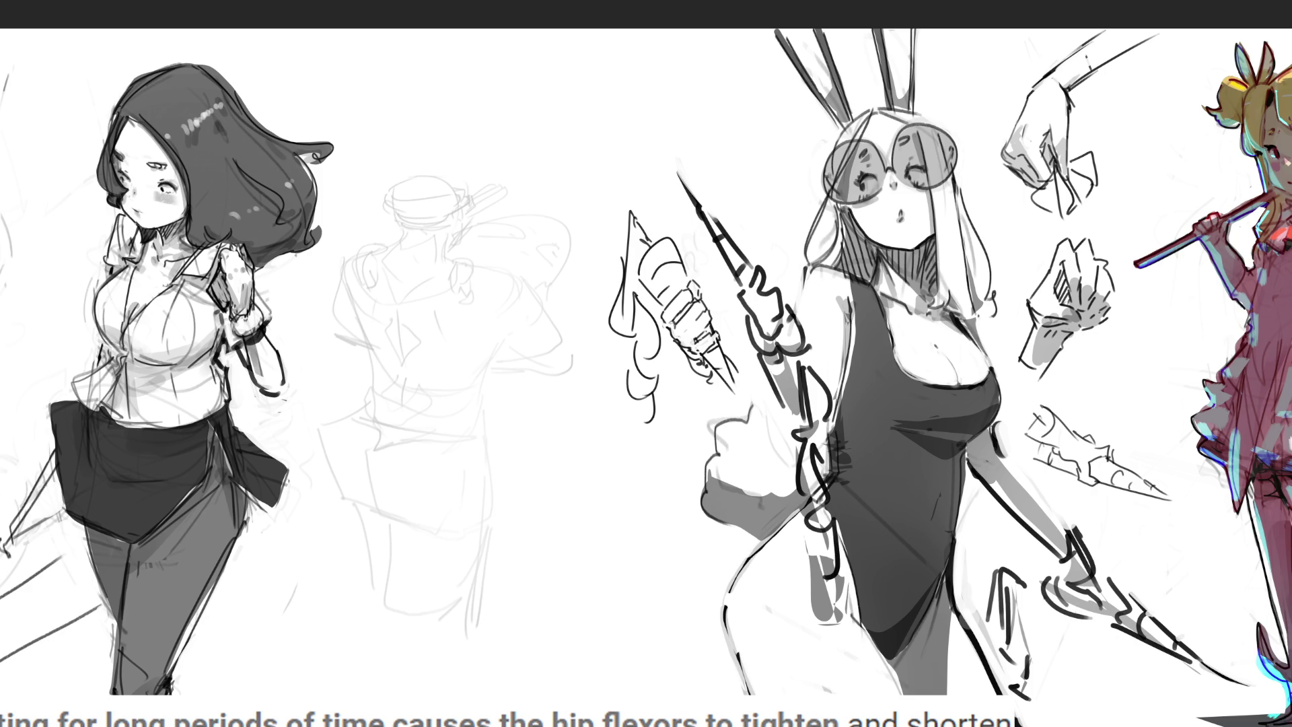
Rough in pencil construction lines for the figure's lower body and left side over the faded sketch.
left_click_drag(386, 523, 402, 577)
left_click_drag(354, 510, 374, 573)
left_click_drag(342, 495, 354, 506)
left_click_drag(326, 416, 342, 491)
mouse_move(359, 353)
left_mouse_down()
mouse_move(330, 414)
mouse_move(396, 462)
left_mouse_up()
mouse_move(413, 529)
left_mouse_down()
mouse_move(462, 526)
mouse_move(493, 547)
mouse_move(493, 614)
left_mouse_up()
left_click_drag(486, 526, 561, 474)
mouse_move(446, 415)
left_mouse_down()
mouse_move(489, 370)
mouse_move(546, 425)
mouse_move(520, 502)
left_mouse_up()
Add long construction lines across the figure and extending up toward the sheet's top.
mouse_move(377, 332)
left_mouse_down()
mouse_move(453, 323)
mouse_move(366, 303)
mouse_move(364, 288)
left_mouse_up()
mouse_move(359, 283)
left_mouse_down()
mouse_move(468, 236)
mouse_move(533, 340)
left_mouse_up()
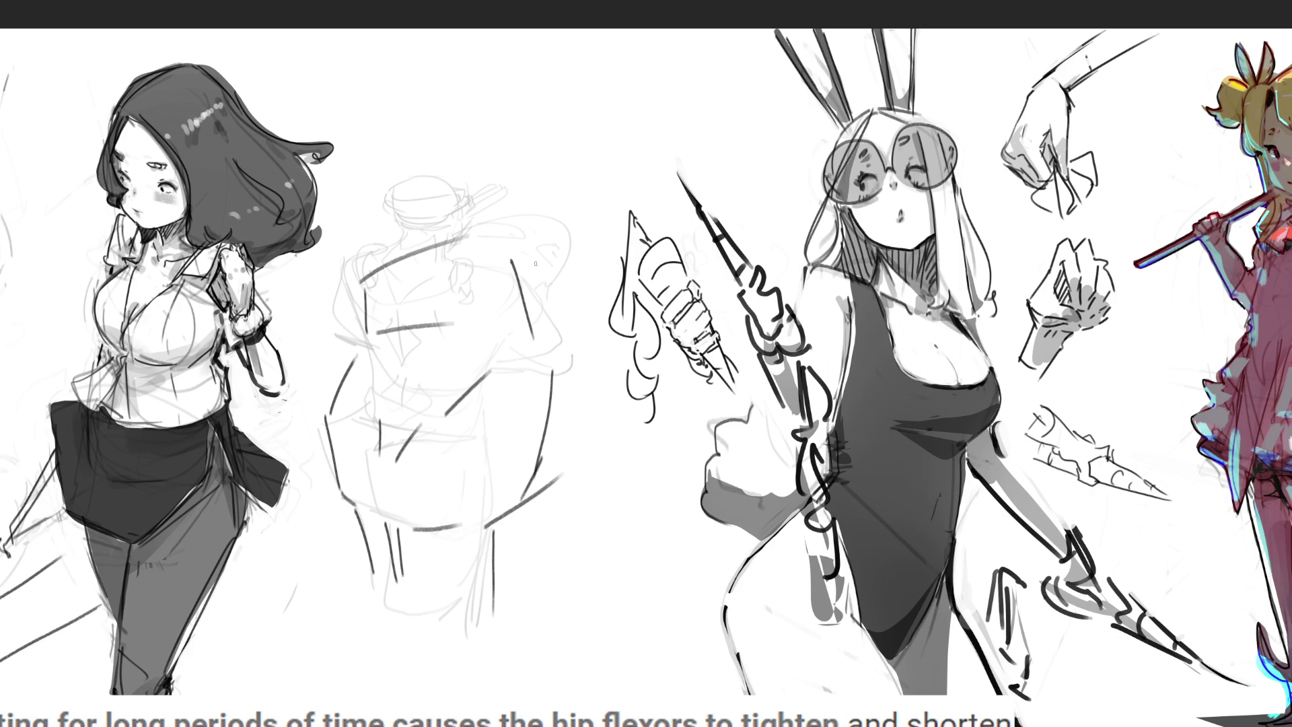
left_click_drag(364, 269, 358, 46)
left_click_drag(457, 42, 515, 201)
mouse_move(533, 353)
left_mouse_down()
mouse_move(588, 262)
mouse_move(539, 471)
left_mouse_up()
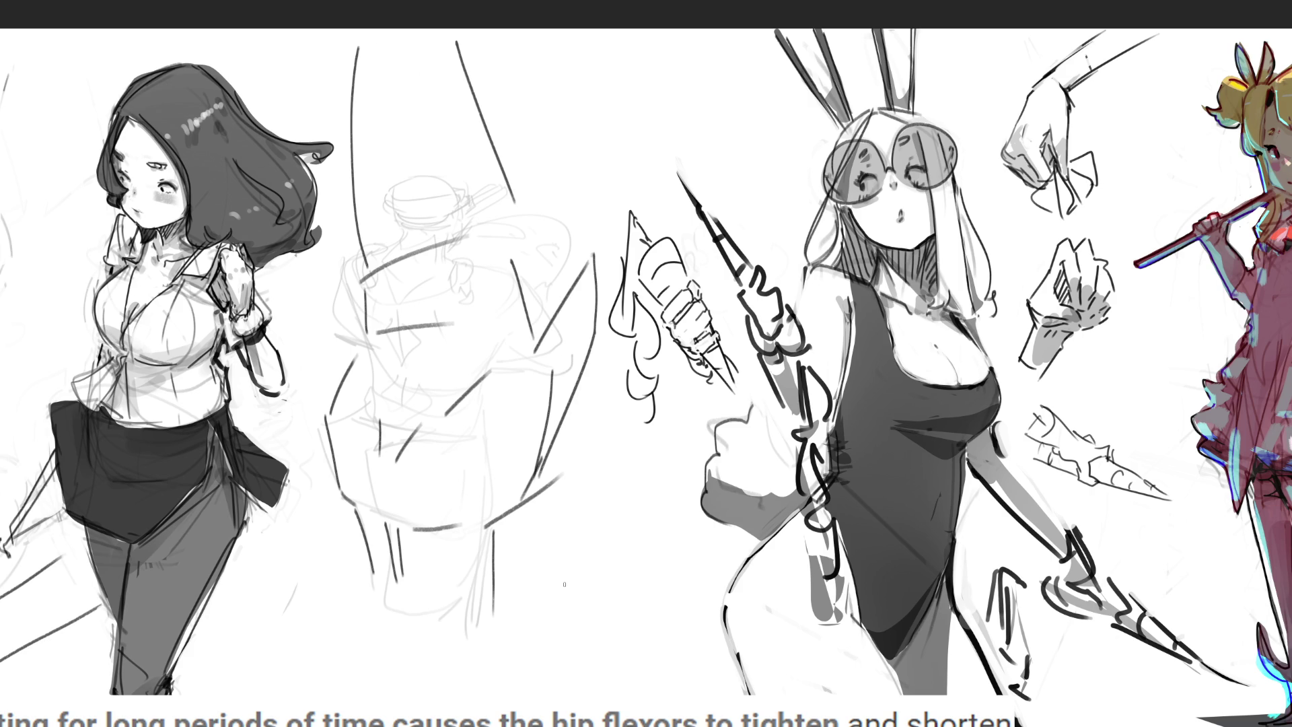
left_click_drag(439, 60, 477, 214)
left_click_drag(379, 64, 388, 252)
left_click_drag(424, 210, 424, 228)
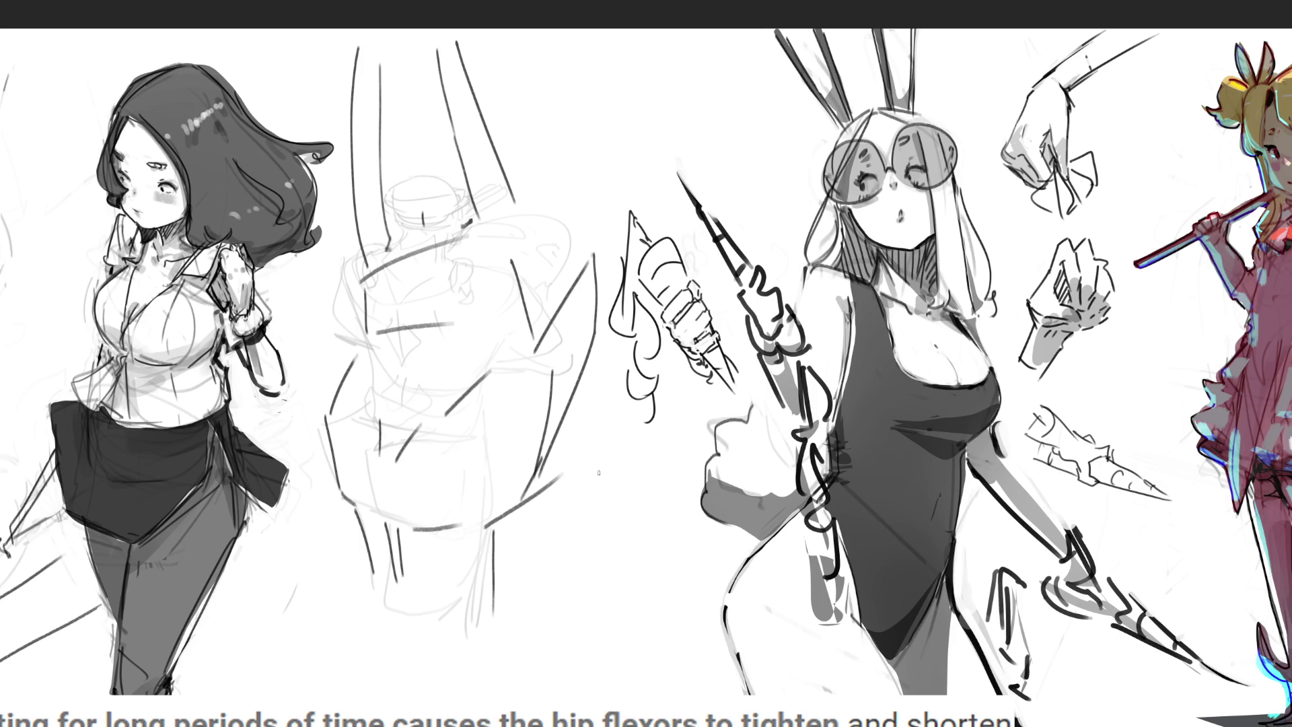
Lighten the new sketch's dark lines with sweeps of a large soft eraser.
mouse_move(584, 518)
left_mouse_down()
mouse_move(388, 520)
mouse_move(422, 486)
left_mouse_up()
mouse_move(516, 617)
left_mouse_down()
mouse_move(392, 606)
mouse_move(553, 218)
left_mouse_up()
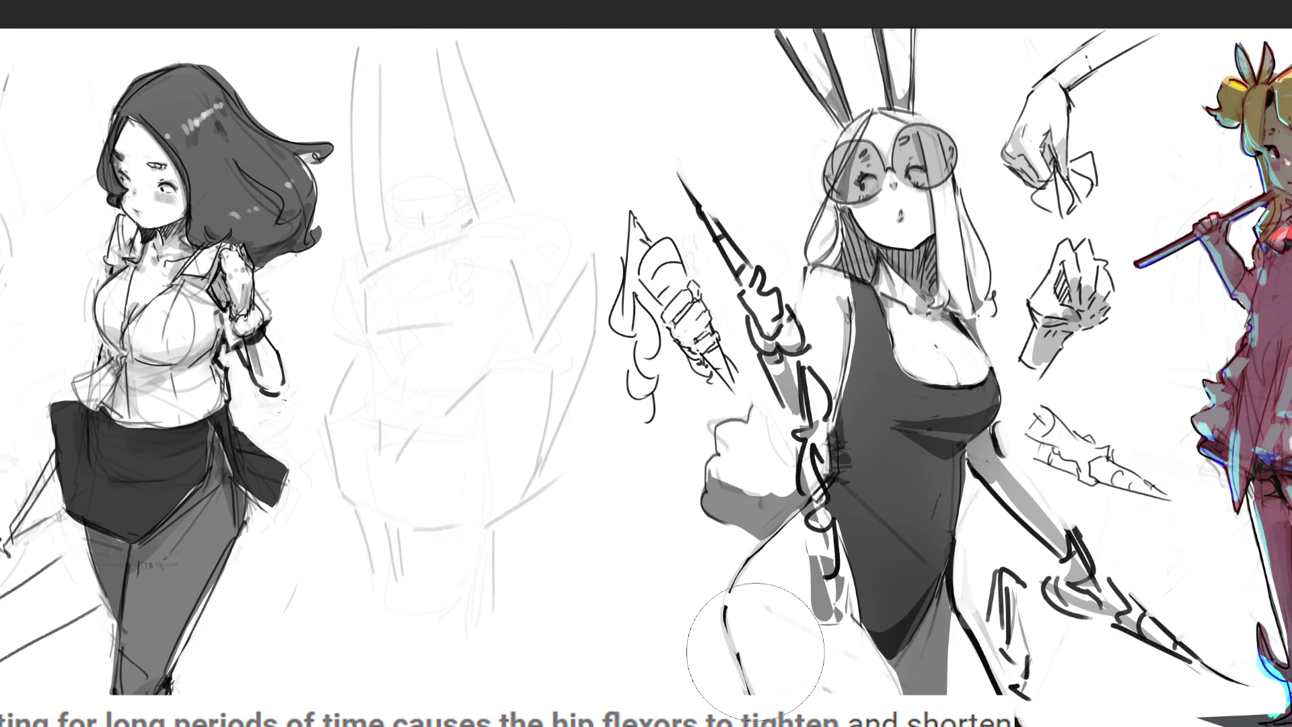
key("b")
Ink diagonal and vertical strokes on the face, defining its right eye and cheek.
left_click_drag(404, 251, 372, 310)
left_click_drag(422, 255, 420, 298)
left_click_drag(439, 239, 479, 294)
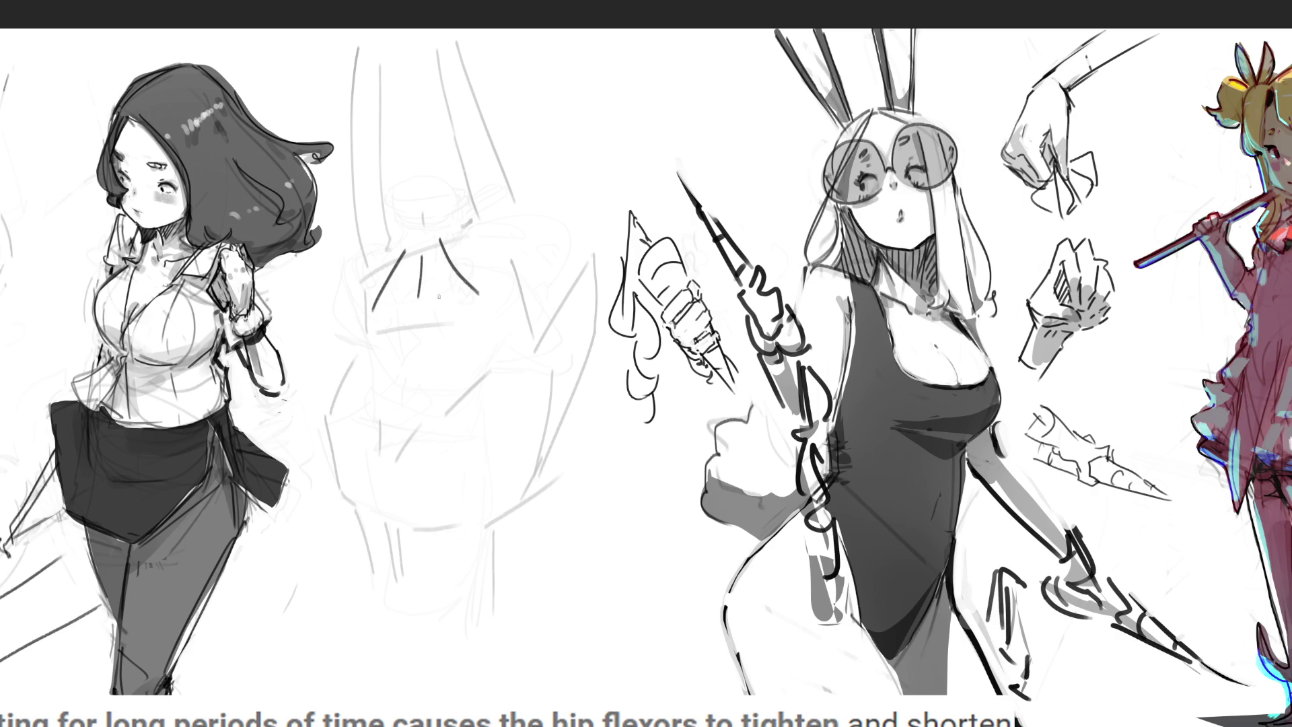
left_click_drag(374, 313, 376, 336)
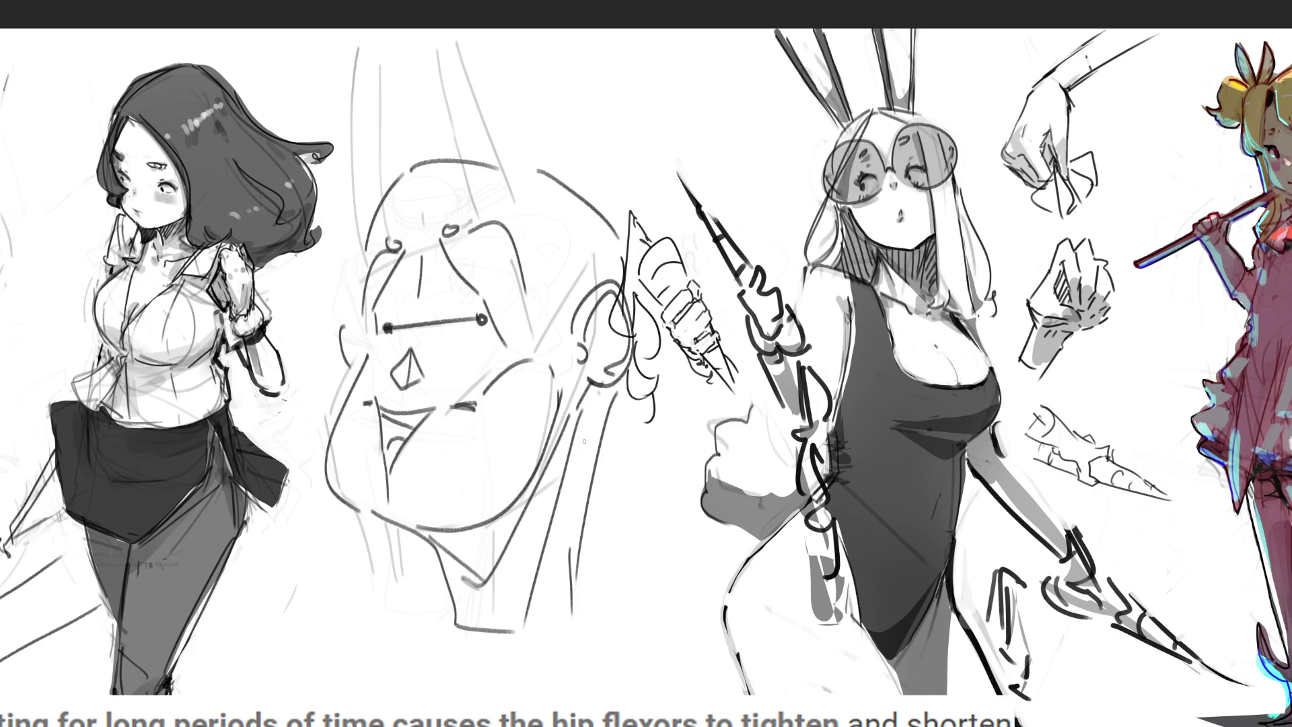
mouse_move(404, 253)
left_mouse_down()
mouse_move(380, 296)
mouse_move(417, 266)
mouse_move(489, 289)
left_mouse_up()
mouse_move(453, 226)
left_mouse_down()
mouse_move(511, 271)
mouse_move(497, 348)
mouse_move(515, 346)
left_mouse_up()
mouse_move(517, 289)
left_mouse_down()
mouse_move(531, 314)
mouse_move(522, 351)
left_mouse_up()
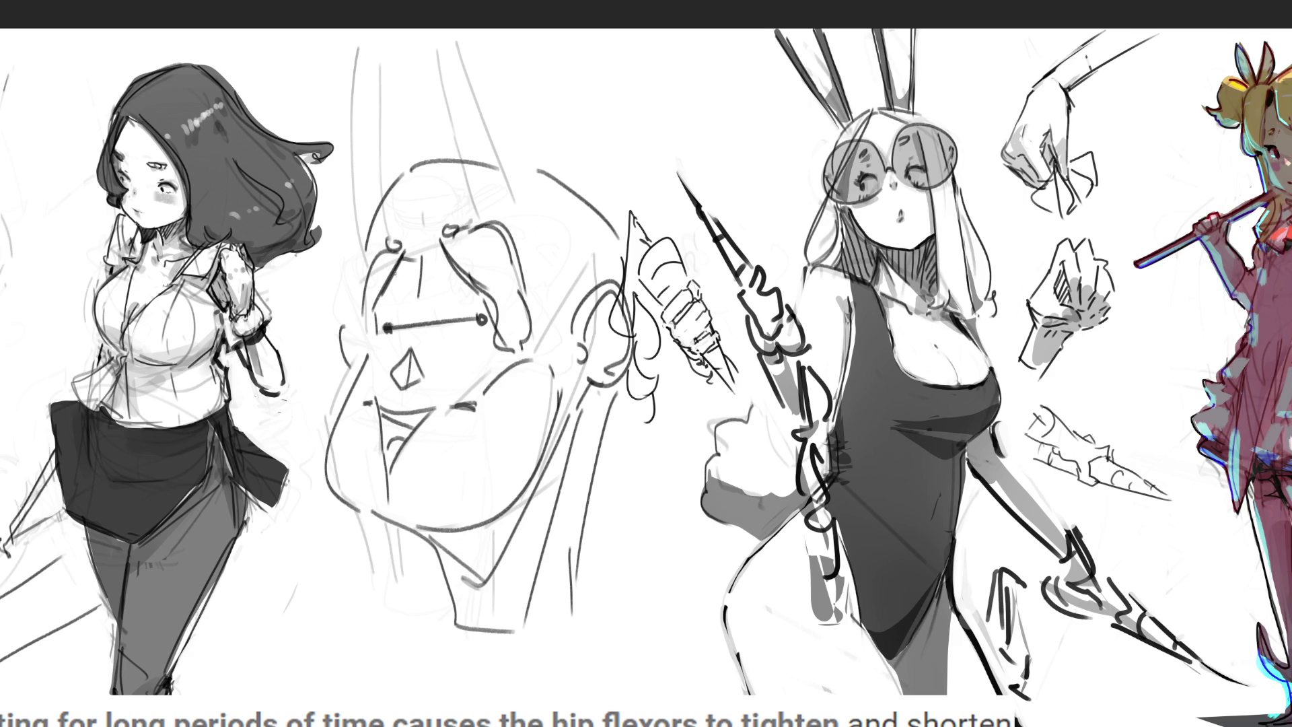
Ink the face's left side, hatch marks beside the nose, and a curved chin line.
left_click_drag(382, 250, 353, 316)
mouse_move(357, 315)
left_mouse_down()
mouse_move(343, 330)
mouse_move(355, 347)
left_mouse_up()
left_click_drag(409, 249, 399, 262)
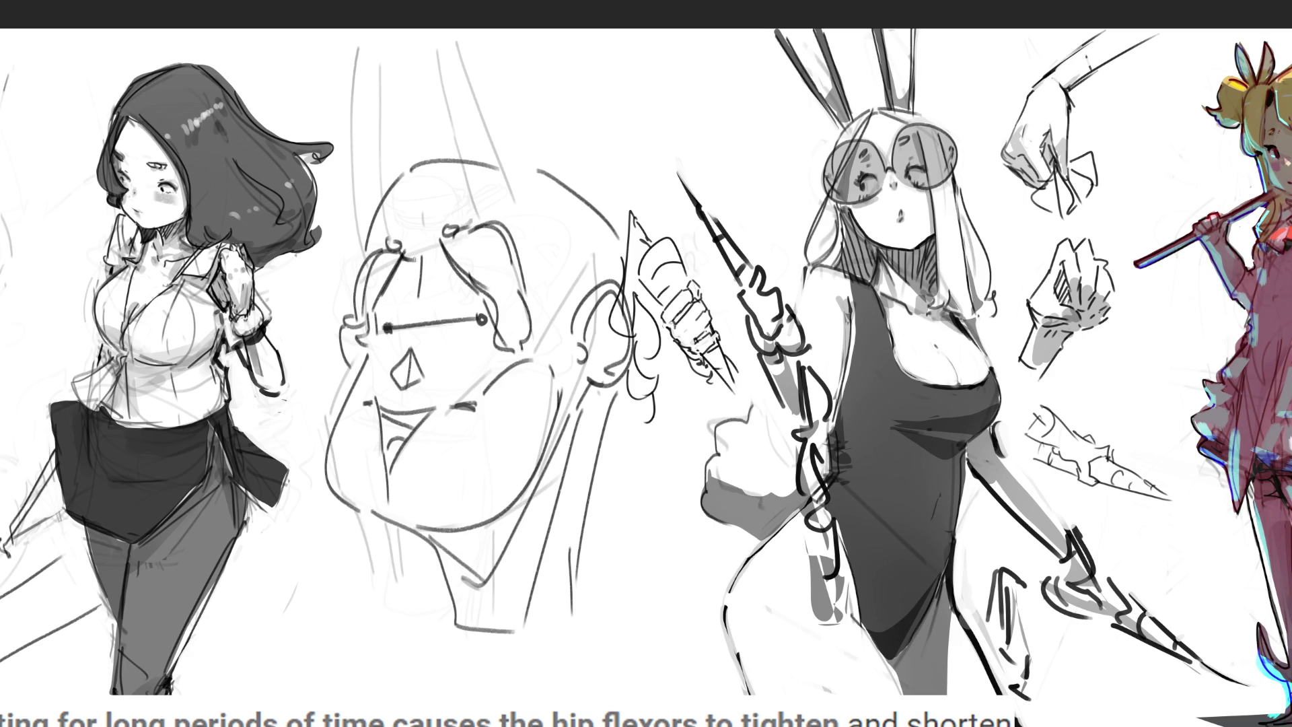
left_click_drag(384, 383, 419, 395)
mouse_move(367, 507)
left_mouse_down()
mouse_move(401, 522)
mouse_move(397, 680)
mouse_move(415, 612)
left_mouse_up()
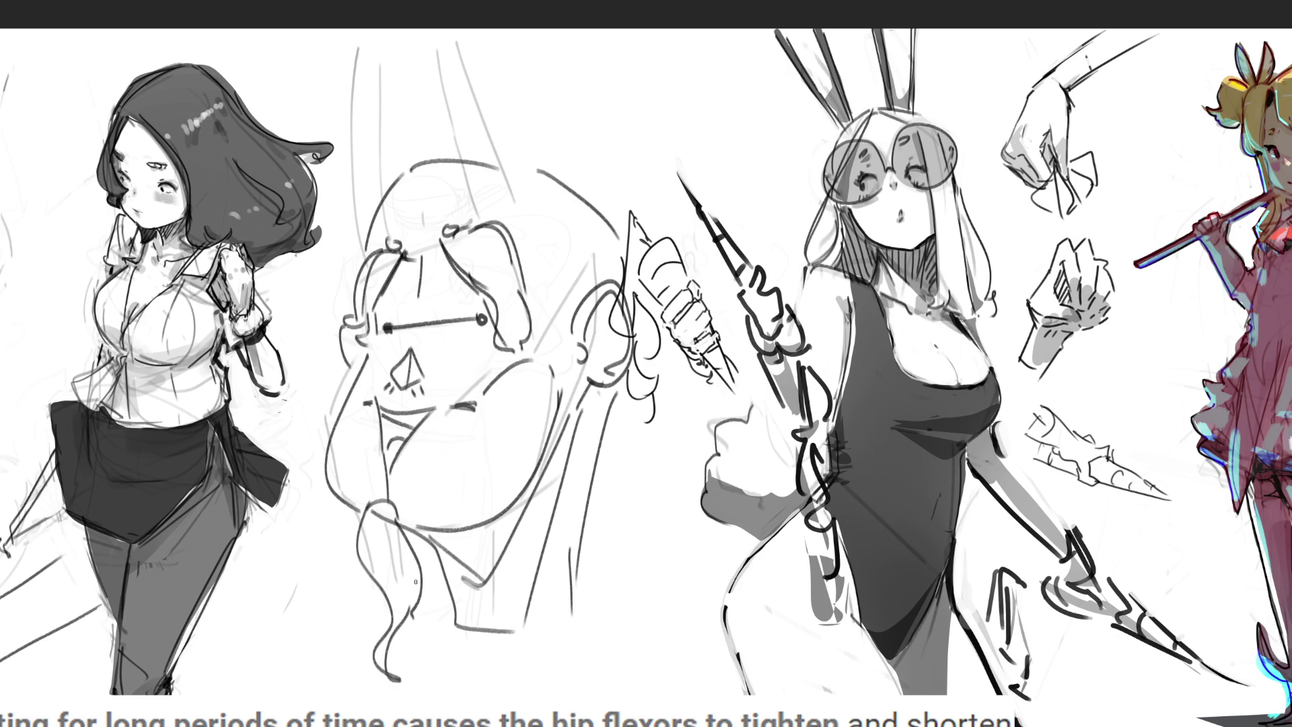
Draw two horns above the head, plus a short curve beside them.
mouse_move(350, 101)
left_mouse_down()
mouse_move(362, 201)
mouse_move(345, 66)
mouse_move(376, 134)
mouse_move(376, 205)
left_mouse_up()
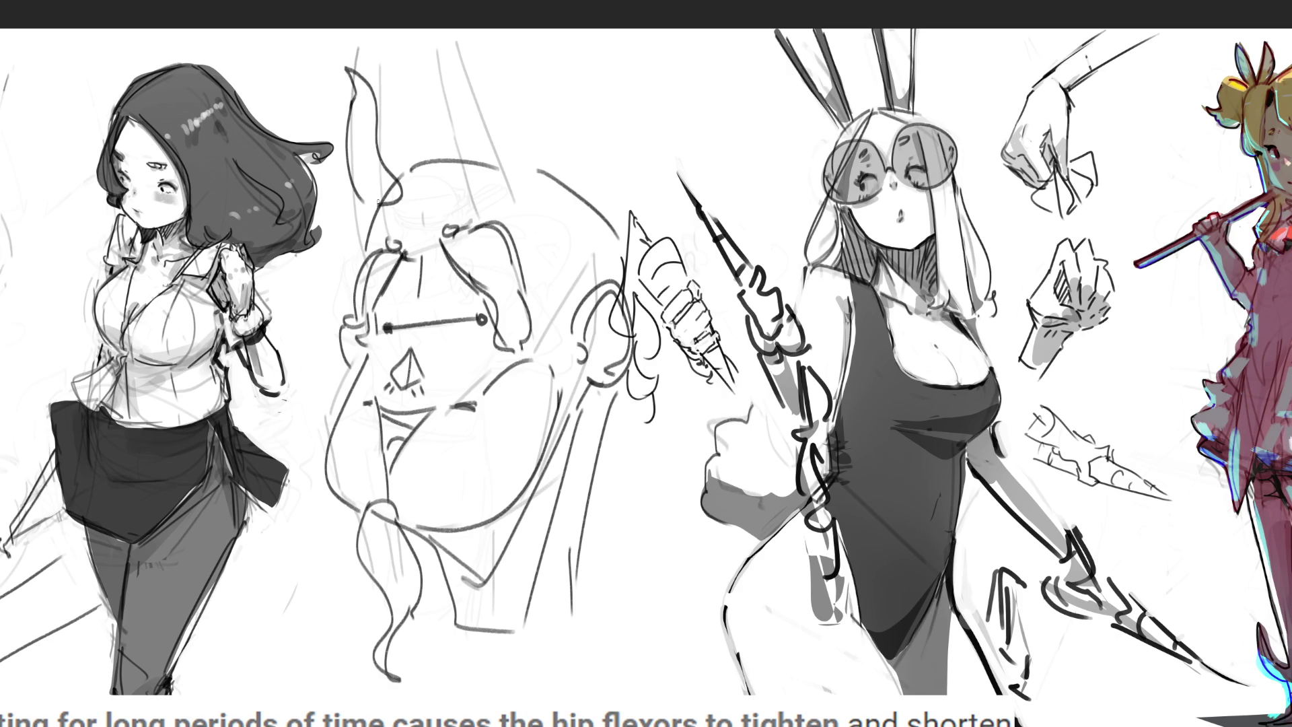
mouse_move(438, 52)
left_mouse_down()
mouse_move(446, 173)
mouse_move(476, 200)
mouse_move(491, 142)
mouse_move(486, 201)
left_mouse_up()
left_click_drag(527, 160, 563, 179)
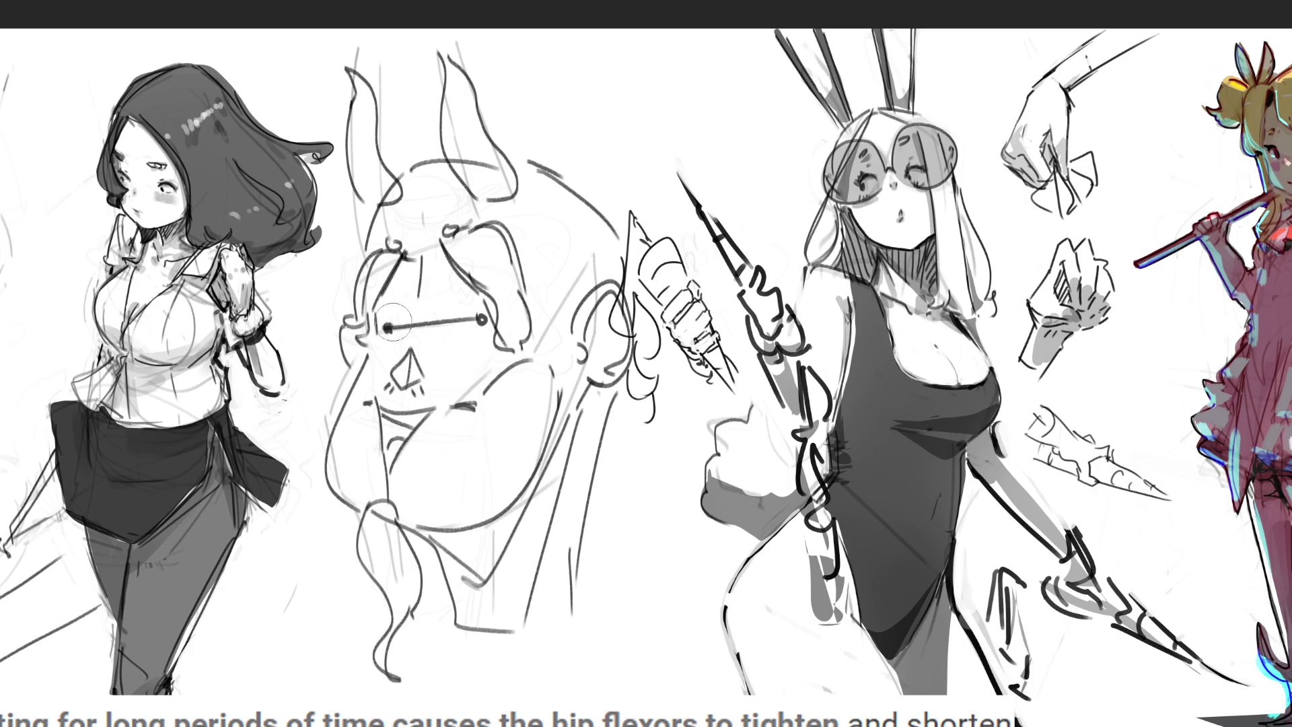
Paint grey shading across the eye band, under the nose, along the jaw and down the neck.
mouse_move(390, 318)
left_mouse_down()
mouse_move(471, 306)
mouse_move(471, 336)
mouse_move(397, 337)
left_mouse_up()
mouse_move(393, 400)
left_mouse_down()
mouse_move(417, 403)
mouse_move(410, 448)
left_mouse_up()
mouse_move(424, 528)
left_mouse_down()
mouse_move(484, 538)
mouse_move(562, 424)
left_mouse_up()
left_click_drag(471, 606, 516, 535)
left_click_drag(596, 384, 488, 632)
mouse_move(602, 360)
left_mouse_down()
mouse_move(589, 319)
mouse_move(606, 350)
left_mouse_up()
Shade the horn bases, beside the eye band, under the chin, lower neck, hair edge and both cheeks.
left_click_drag(450, 134, 476, 192)
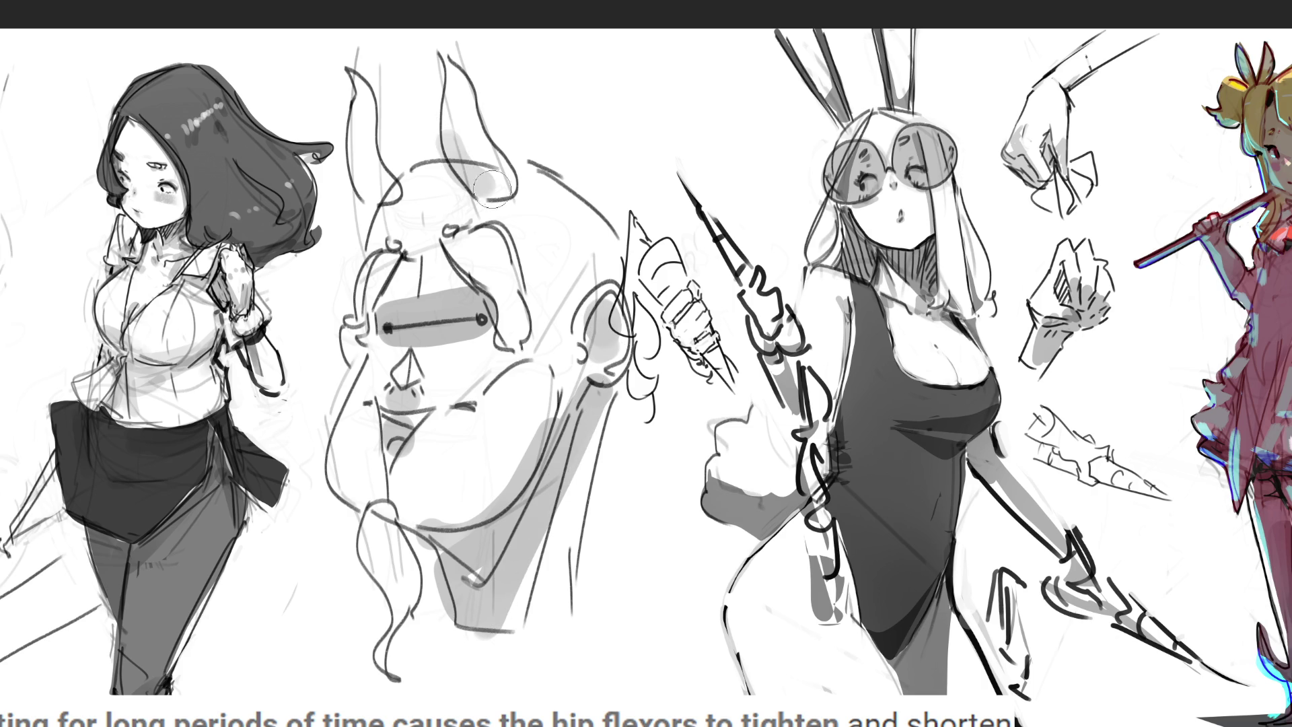
left_click_drag(373, 178, 400, 285)
left_click_drag(488, 195, 483, 236)
left_click_drag(474, 279, 494, 353)
left_click_drag(354, 333, 356, 367)
mouse_move(384, 514)
left_mouse_down()
mouse_move(390, 545)
mouse_move(430, 534)
left_mouse_up()
left_click_drag(525, 592, 538, 602)
mouse_move(572, 458)
left_mouse_down()
mouse_move(592, 427)
mouse_move(629, 411)
mouse_move(595, 461)
left_mouse_up()
left_click_drag(656, 374, 653, 424)
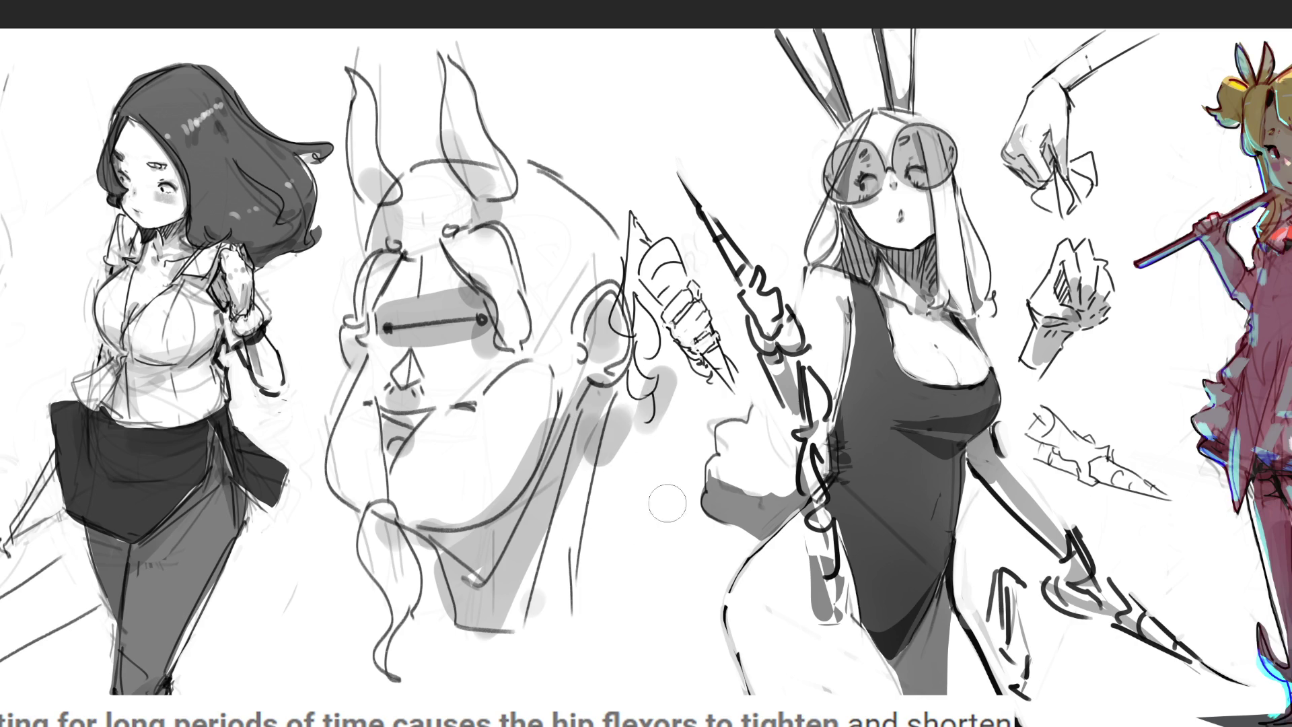
mouse_move(463, 380)
left_mouse_down()
mouse_move(501, 376)
mouse_move(479, 382)
left_mouse_up()
left_click_drag(383, 367, 357, 384)
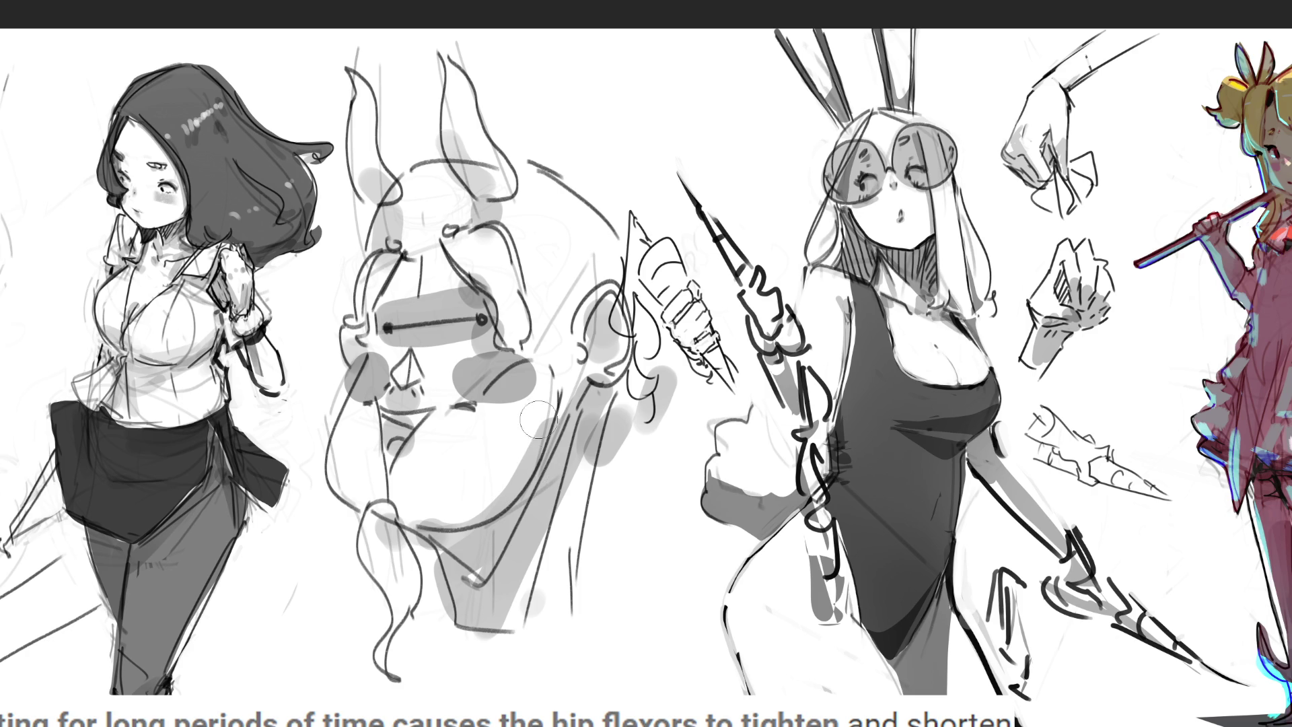
key("]")
key("]")
key("]")
Erase the horned head with a large soft eraser and pencil a rough new head outline.
mouse_move(473, 164)
left_mouse_down()
mouse_move(404, 538)
mouse_move(464, 450)
mouse_move(592, 404)
mouse_move(331, 493)
mouse_move(337, 135)
mouse_move(438, 374)
mouse_move(553, 206)
mouse_move(680, 94)
mouse_move(475, 185)
mouse_move(585, 403)
mouse_move(599, 602)
mouse_move(473, 613)
mouse_move(512, 510)
mouse_move(566, 253)
mouse_move(414, 131)
mouse_move(746, 109)
mouse_move(589, 127)
mouse_move(378, 109)
mouse_move(584, 119)
mouse_move(325, 300)
mouse_move(674, 477)
mouse_move(519, 533)
mouse_move(584, 313)
mouse_move(392, 662)
mouse_move(361, 606)
mouse_move(264, 538)
mouse_move(499, 451)
mouse_move(1198, 630)
left_mouse_up()
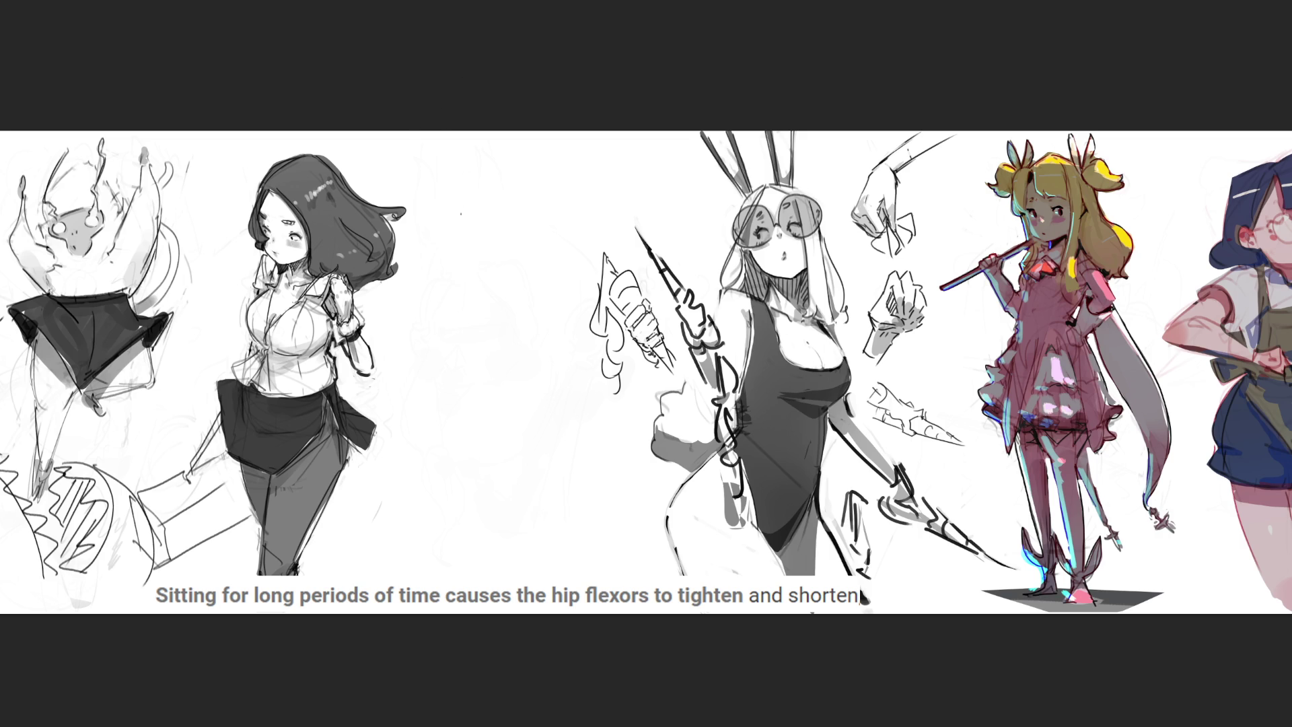
mouse_move(471, 186)
left_mouse_down()
mouse_move(476, 212)
mouse_move(490, 158)
mouse_move(529, 240)
mouse_move(503, 200)
mouse_move(496, 240)
left_mouse_up()
left_click_drag(515, 197, 518, 242)
left_click_drag(472, 205, 501, 239)
mouse_move(523, 176)
left_mouse_down()
mouse_move(530, 216)
mouse_move(506, 259)
mouse_move(540, 252)
mouse_move(475, 275)
mouse_move(489, 296)
left_mouse_up()
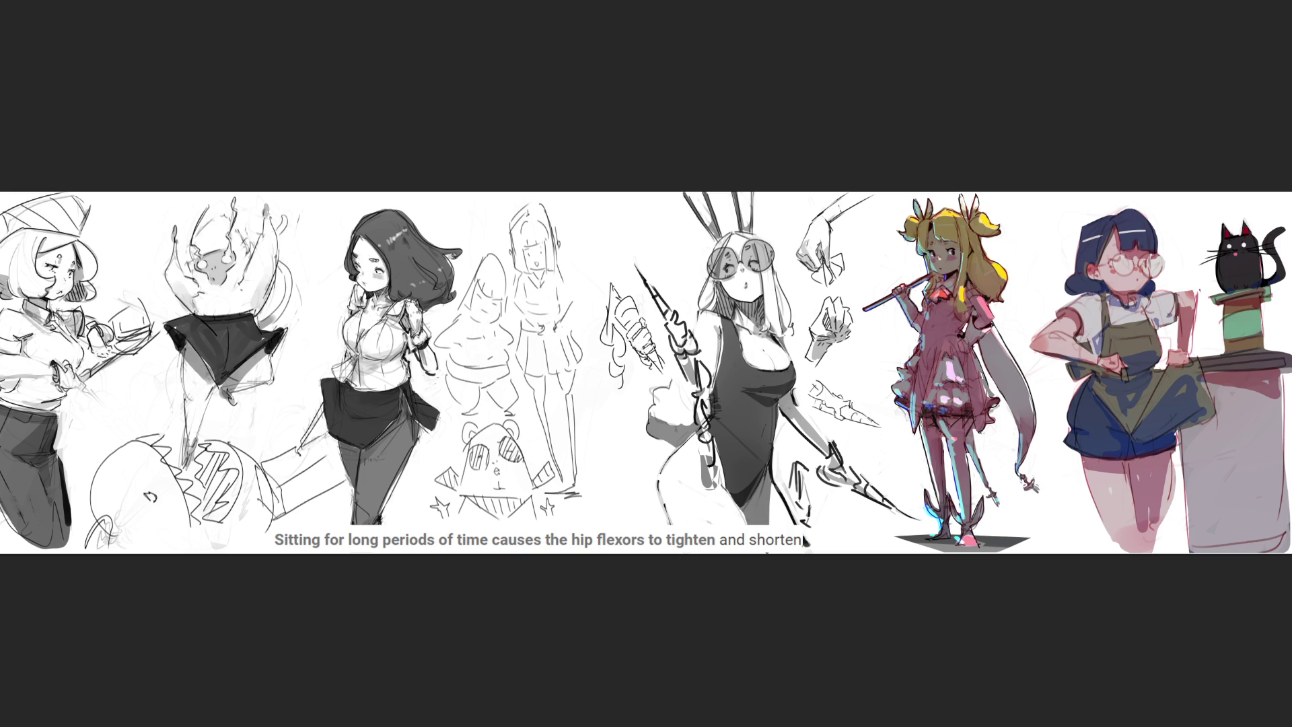
Add one curved pencil stroke just right of the standing figure.
left_click_drag(583, 210, 597, 239)
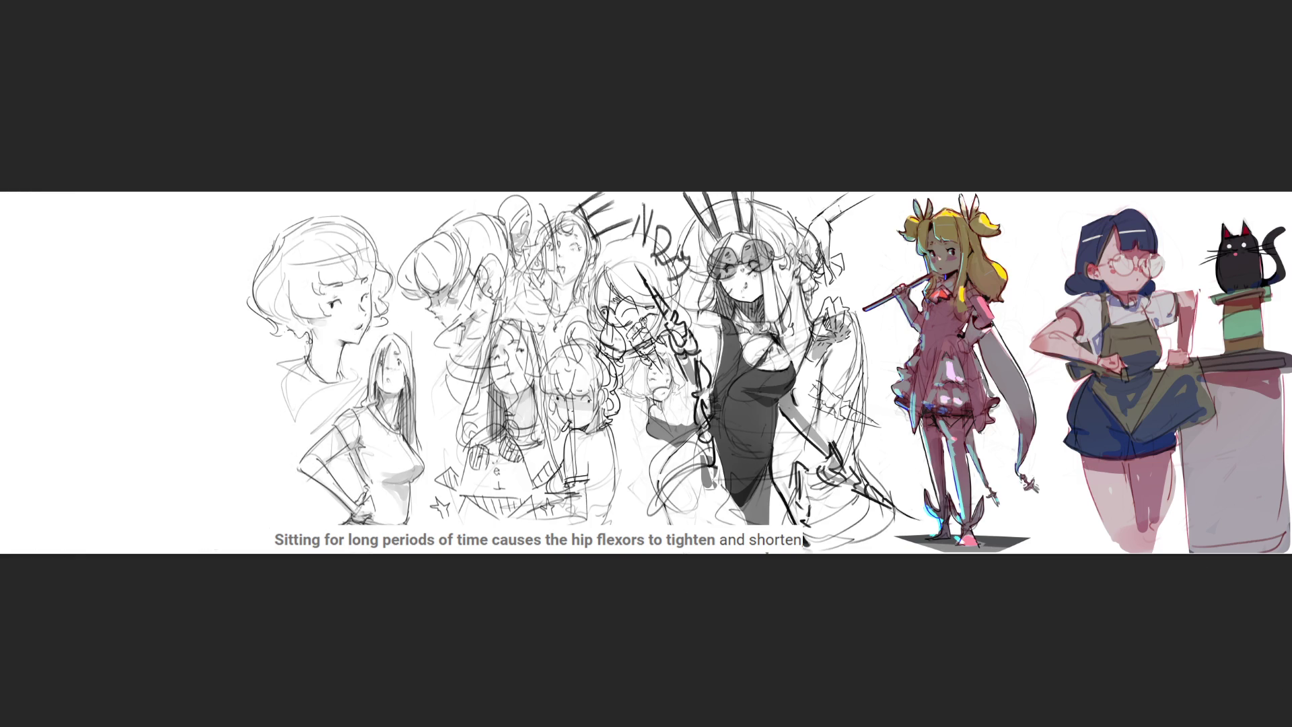
Drag the pencil character studies with the Move tool across to the canvas's left edge.
left_click_drag(422, 331, 148, 323)
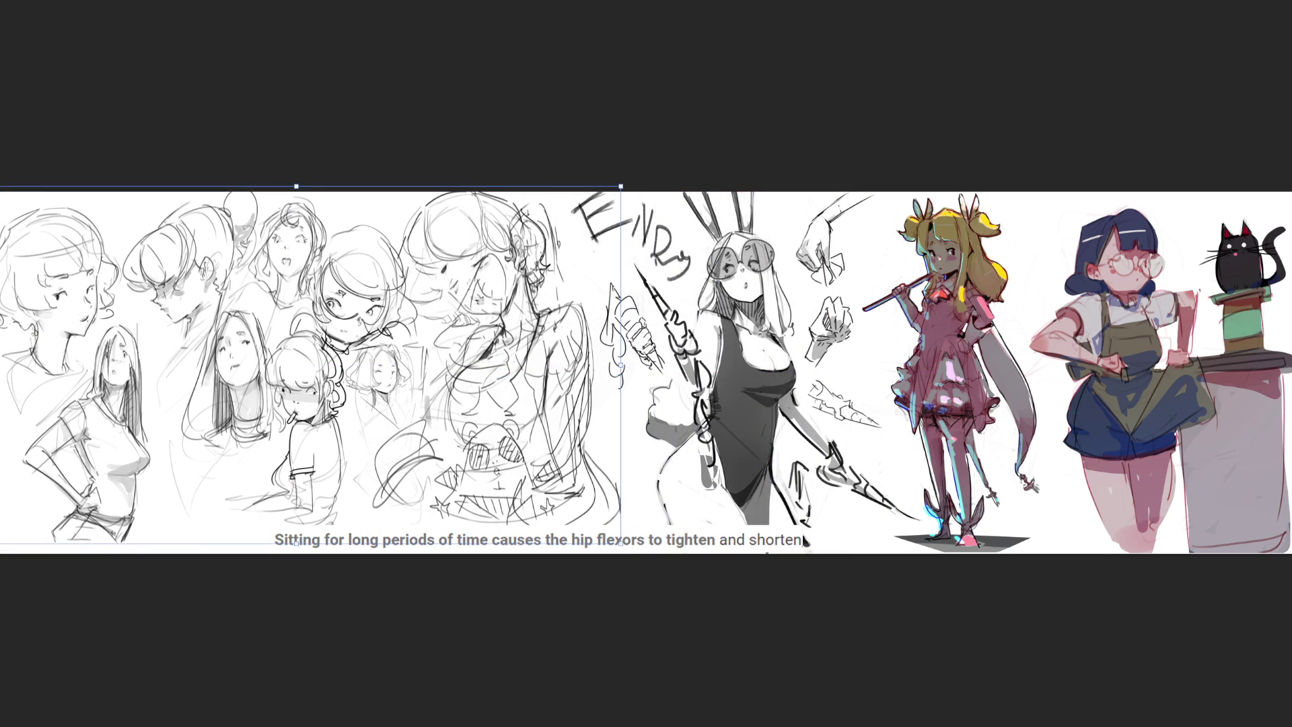